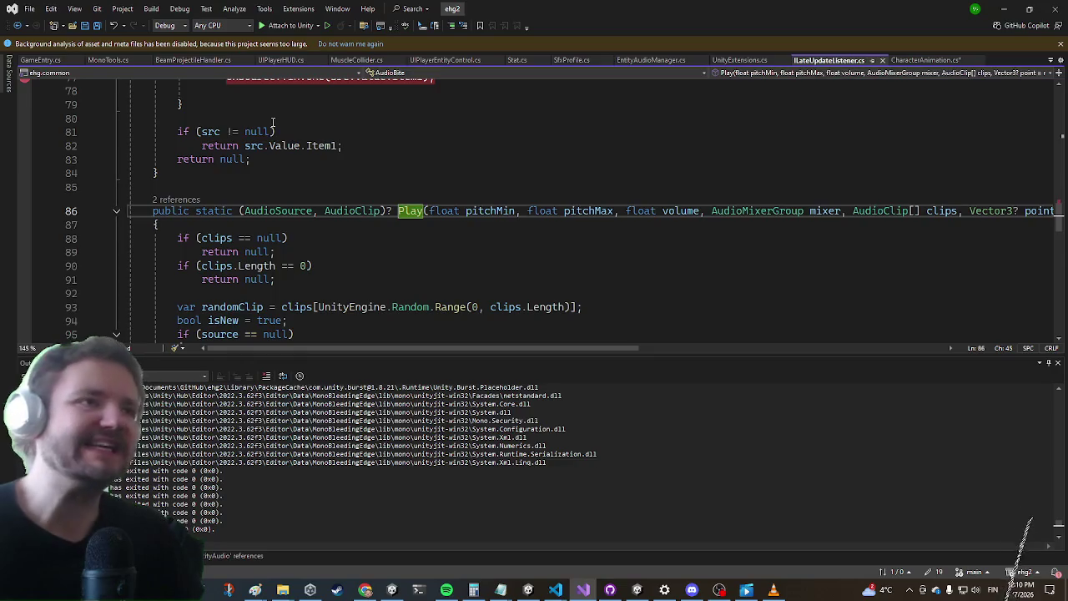
{"action": "scroll", "coordinate": [434, 217], "scroll_direction": "down", "scroll_amount": 5}
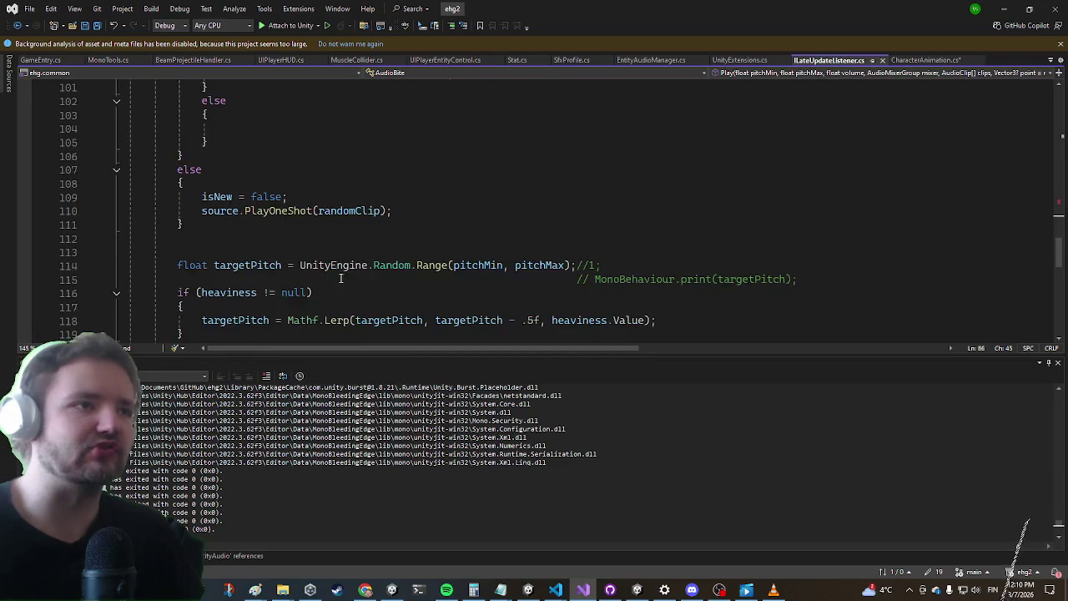
Find all references to playClipAtPoint and open its assignment in GameEntry.cs
{"action": "scroll", "coordinate": [347, 220], "scroll_direction": "up", "scroll_amount": 8}
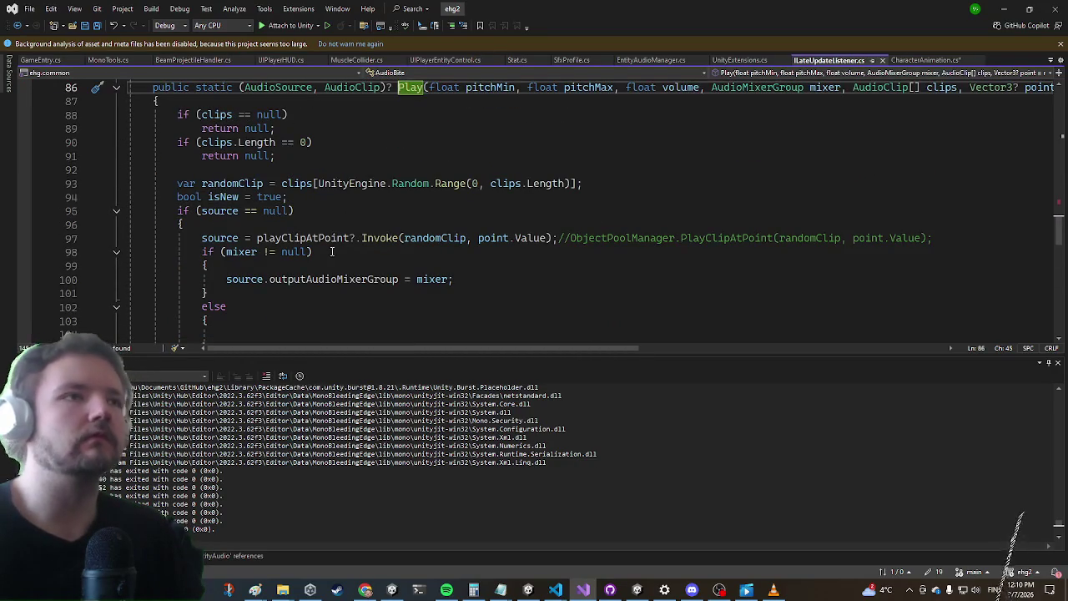
{"action": "left_click", "coordinate": [350, 252]}
{"action": "left_click", "coordinate": [359, 238]}
{"action": "right_click", "coordinate": [343, 238]}
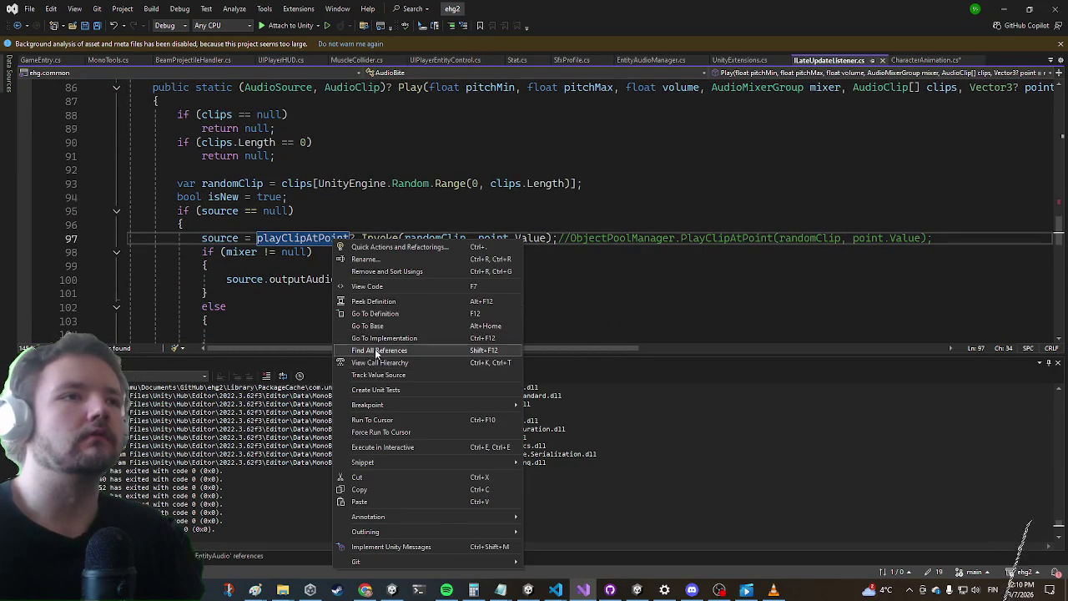
{"action": "left_click", "coordinate": [380, 350]}
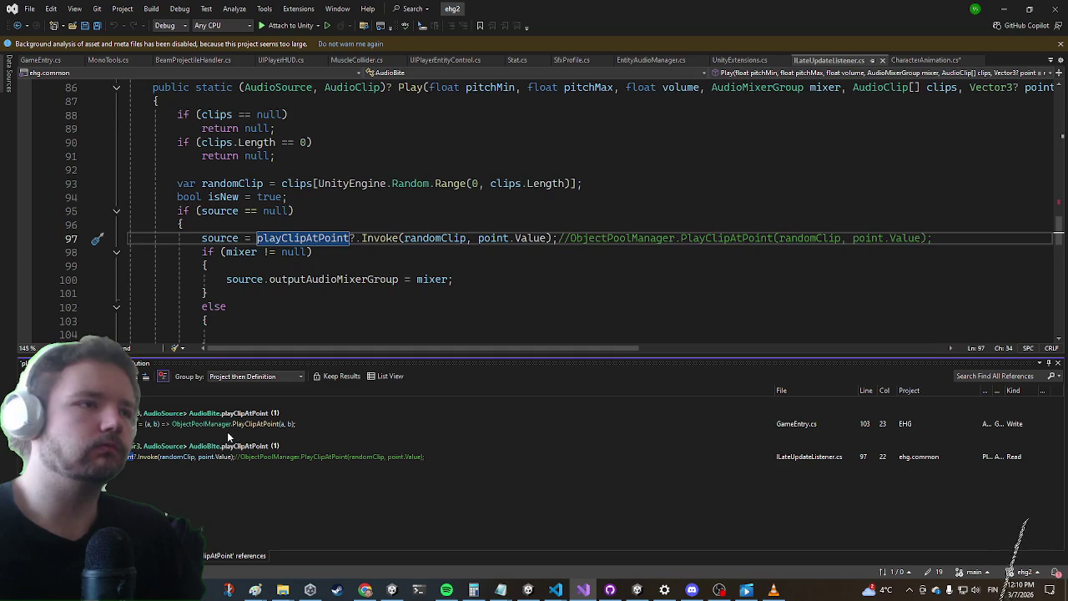
{"action": "double_click", "coordinate": [232, 424]}
Go to the PlayClipAtPoint definition in ObjectPoolManager.cs and read through it
{"action": "left_click", "coordinate": [577, 210]}
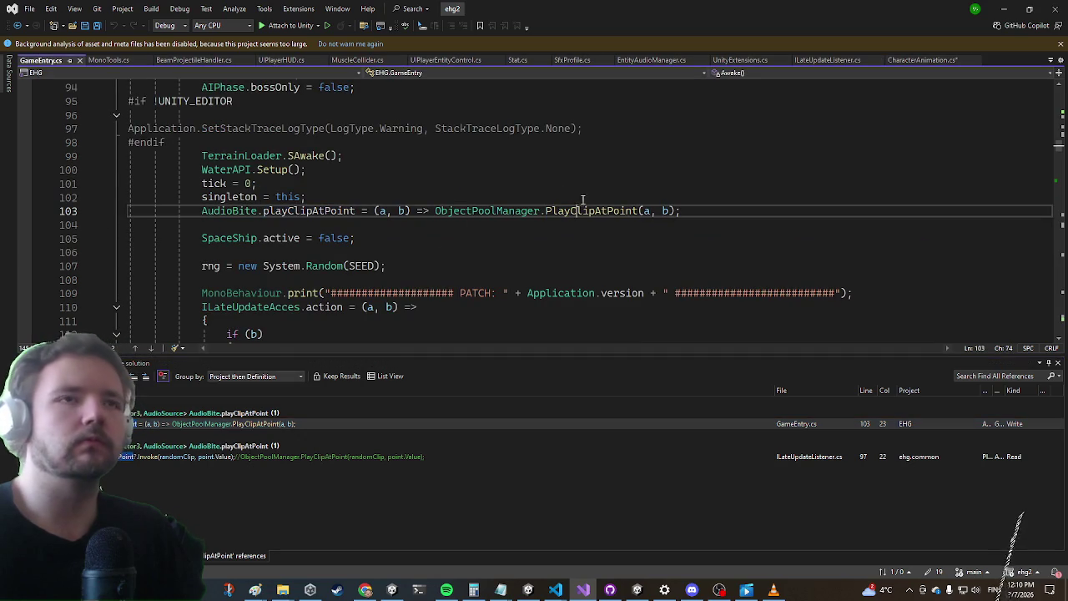
{"action": "key", "text": "F12"}
{"action": "scroll", "coordinate": [606, 198], "scroll_direction": "down", "scroll_amount": 4}
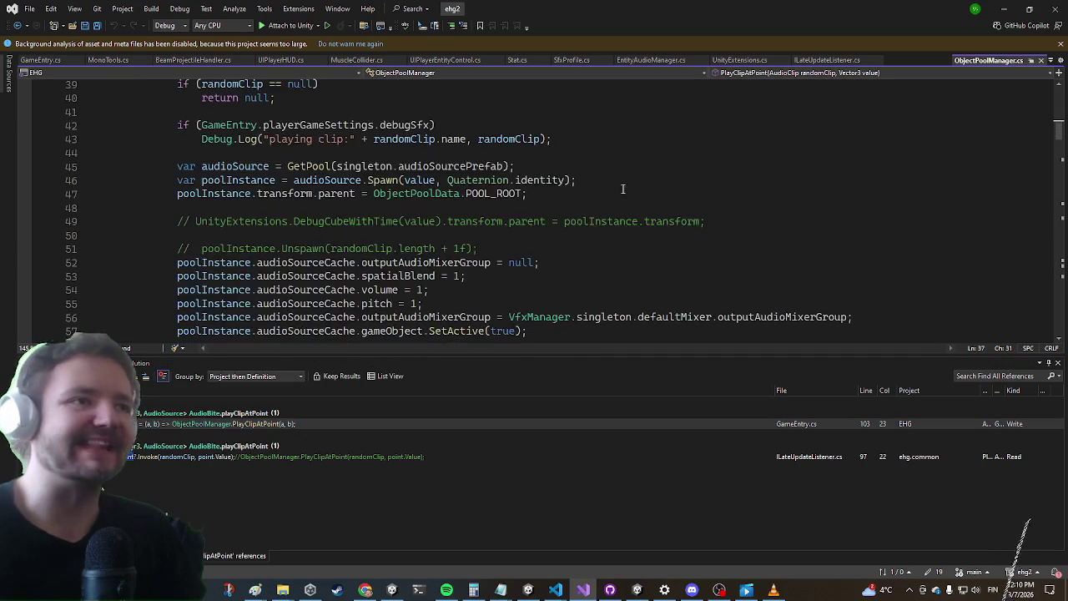
{"action": "scroll", "coordinate": [660, 138], "scroll_direction": "down", "scroll_amount": 2}
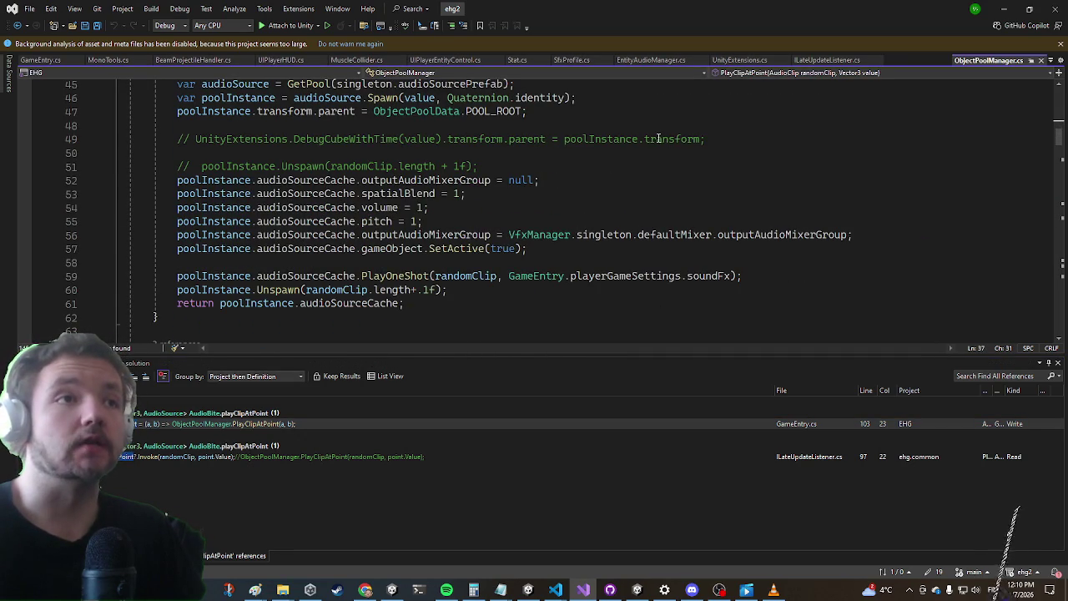
{"action": "scroll", "coordinate": [659, 138], "scroll_direction": "up", "scroll_amount": 1}
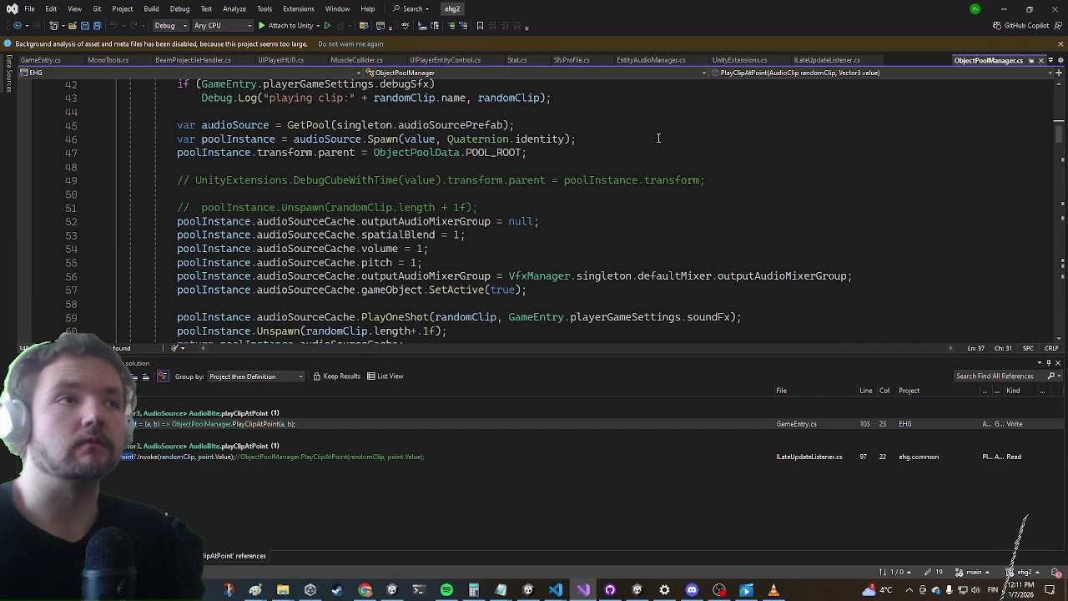
Start a new line 52 with poolInstance.audioSourceCache, glancing at Unity briefly
{"action": "left_click", "coordinate": [559, 207]}
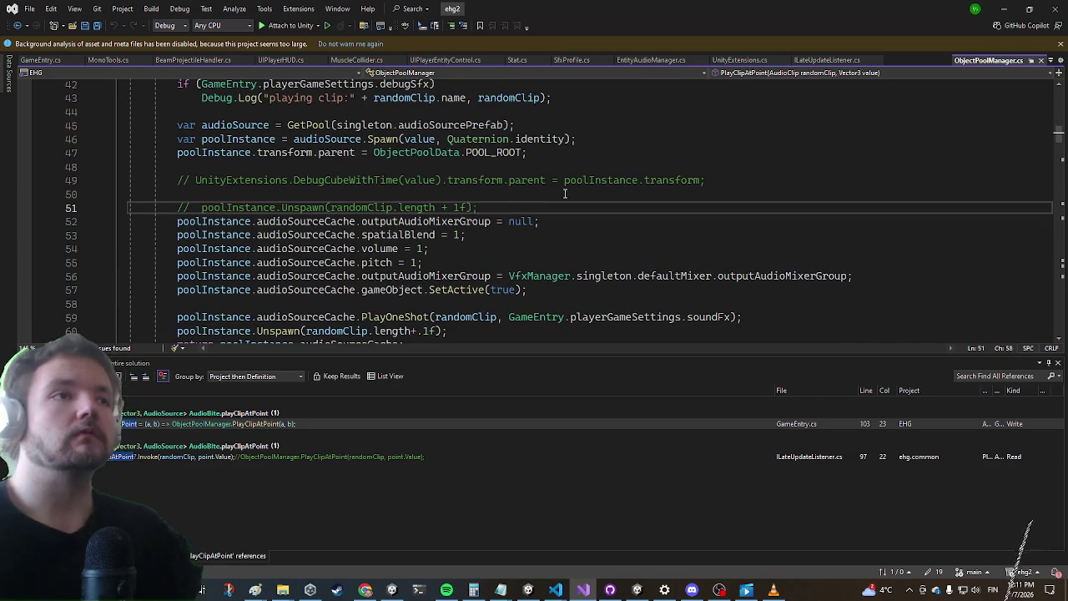
{"action": "key", "text": "Return"}
{"action": "type", "text": "pool"}
{"action": "key", "text": "Tab"}
{"action": "type", "text": ".a"}
{"action": "key", "text": "Tab"}
{"action": "type", "text": ".loo"}
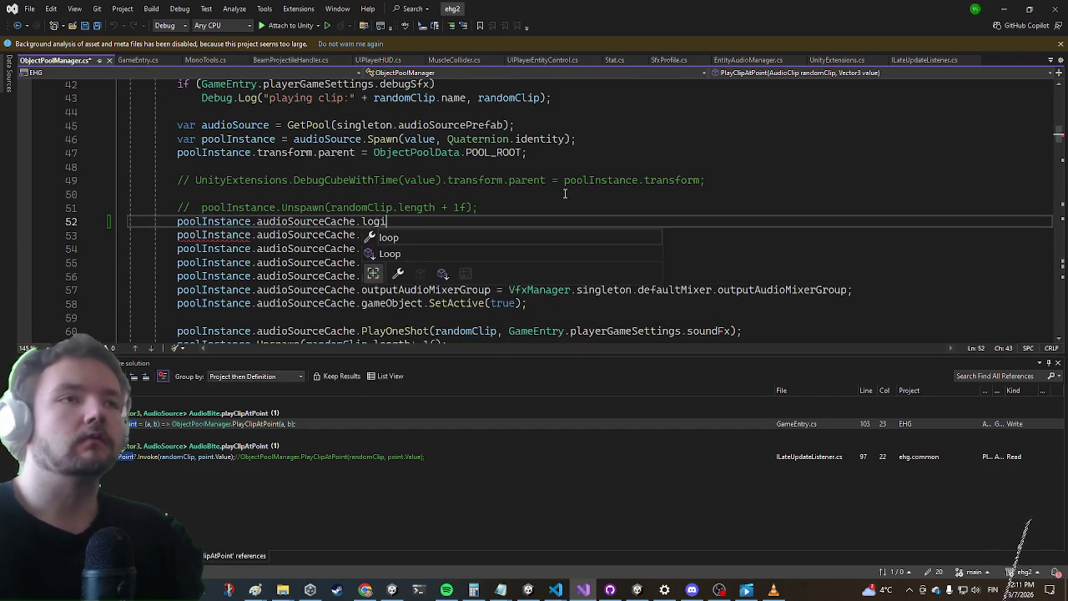
{"action": "key", "text": "BackSpace"}
{"action": "key", "text": "BackSpace"}
{"action": "key", "text": "BackSpace"}
{"action": "key", "text": "alt+Tab"}
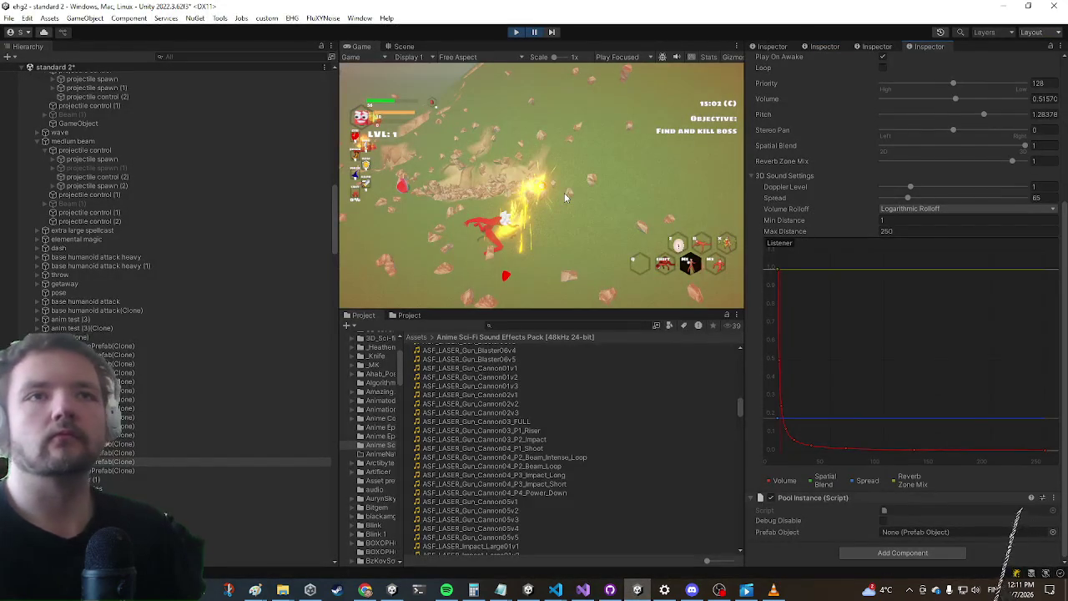
{"action": "key", "text": "alt+Tab"}
Finish the line as rolloffMode = AudioRolloffMode.Logarithmic, save, and return to GameEntry.cs
{"action": "type", "text": "volu"}
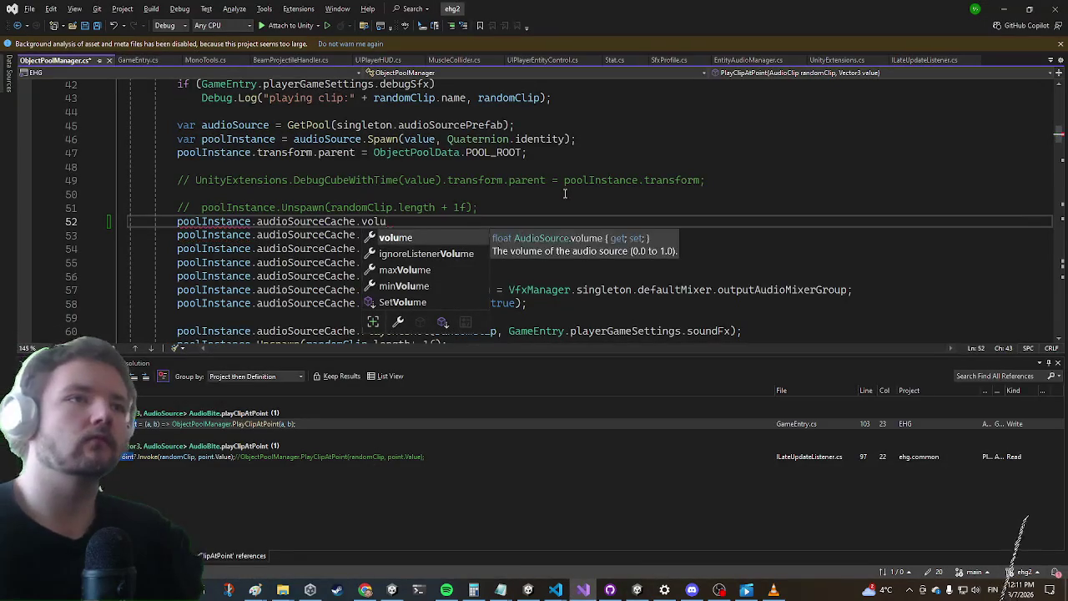
{"action": "key", "text": "BackSpace"}
{"action": "key", "text": "BackSpace"}
{"action": "key", "text": "BackSpace"}
{"action": "type", "text": "ro"}
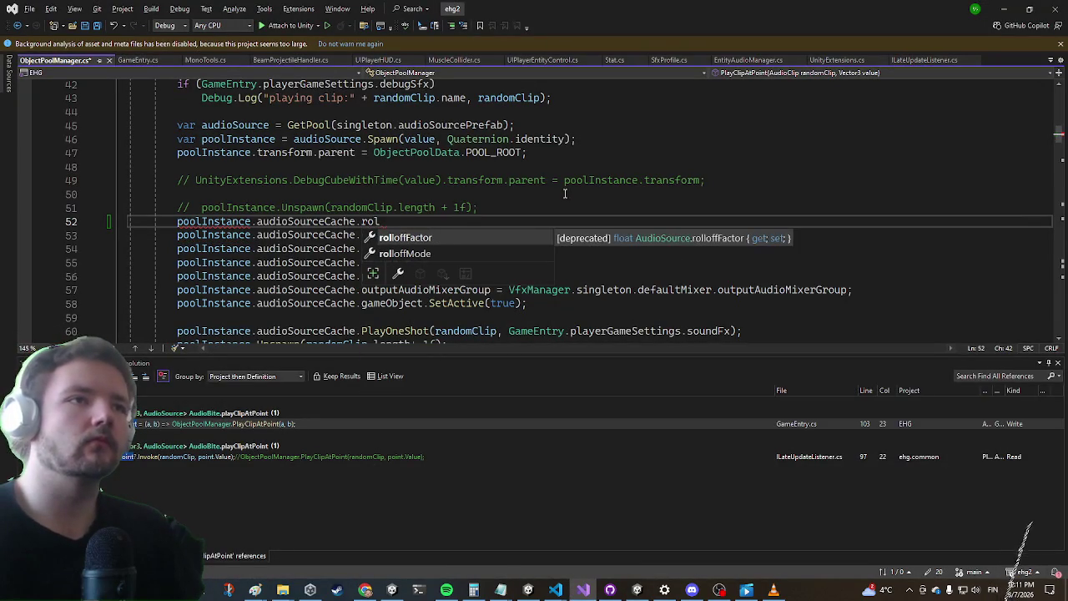
{"action": "key", "text": "Down"}
{"action": "key", "text": "Tab"}
{"action": "type", "text": "= ."}
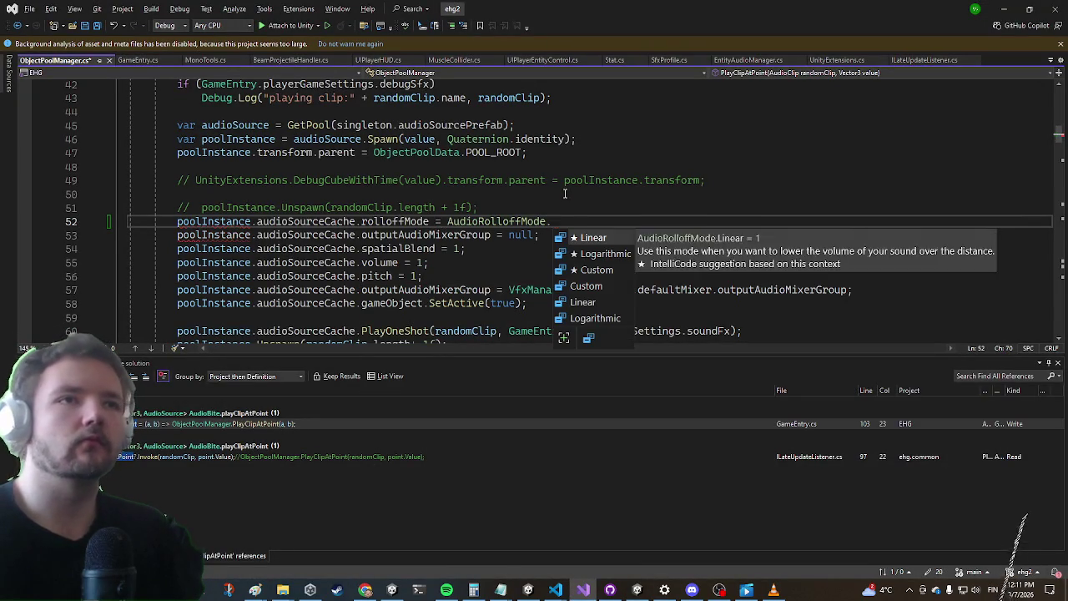
{"action": "key", "text": "Down"}
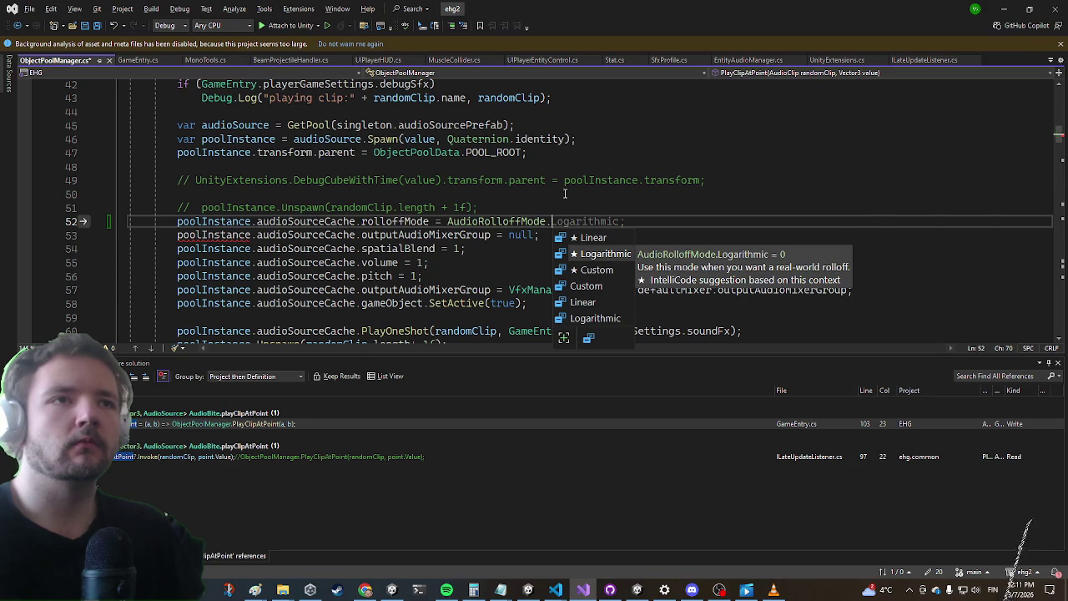
{"action": "key", "text": "Tab"}
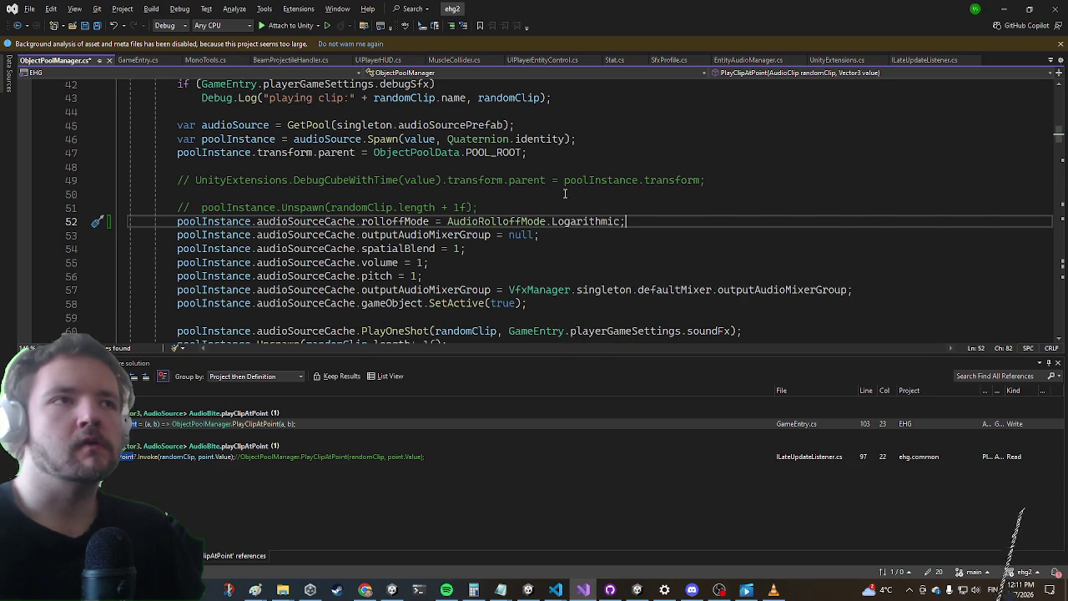
{"action": "key", "text": "ctrl+s"}
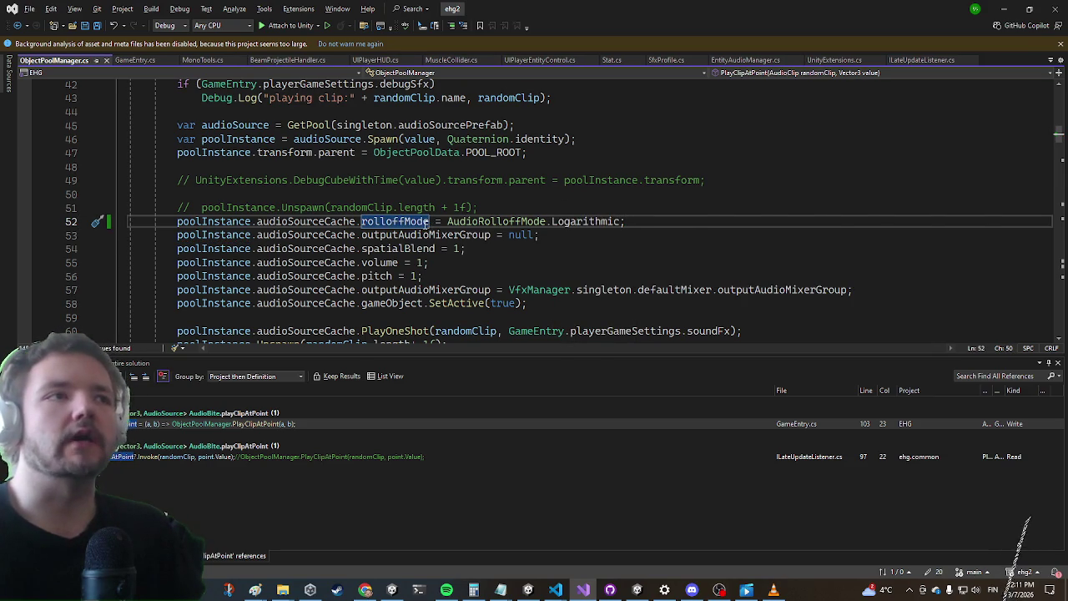
{"action": "key", "text": "ctrl+Tab"}
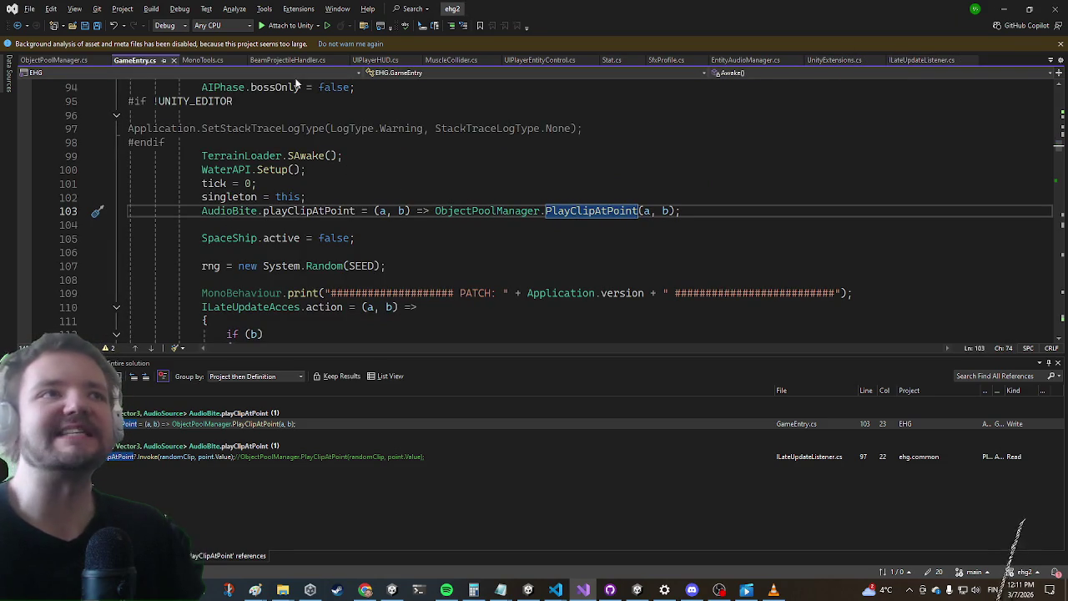
Open BeamProjectileHandler.cs and delete the Debug.Log line 119
{"action": "key", "text": "alt+Tab"}
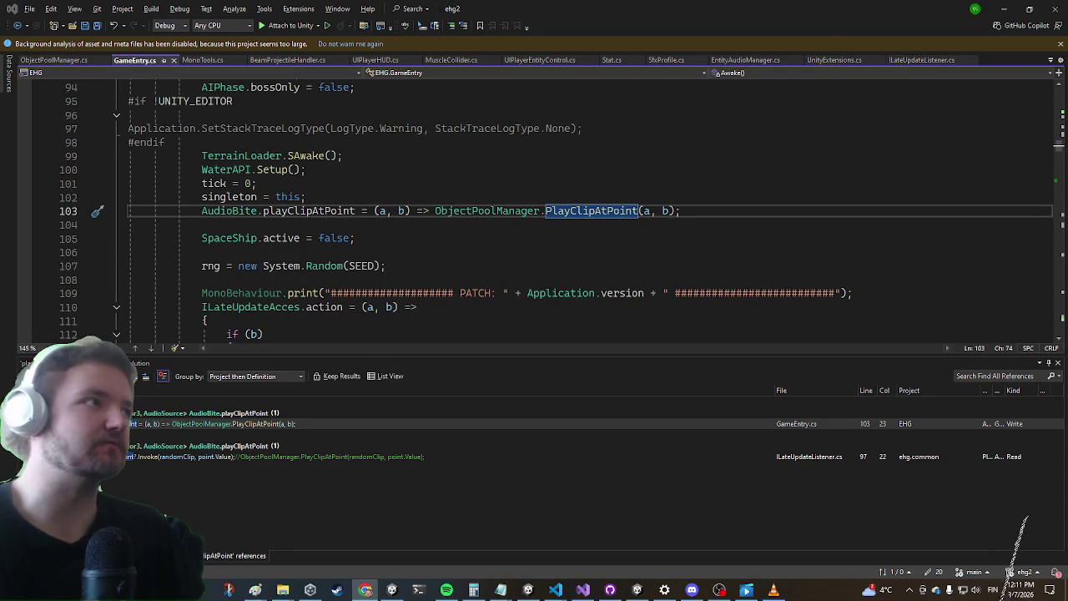
{"action": "left_click", "coordinate": [251, 224]}
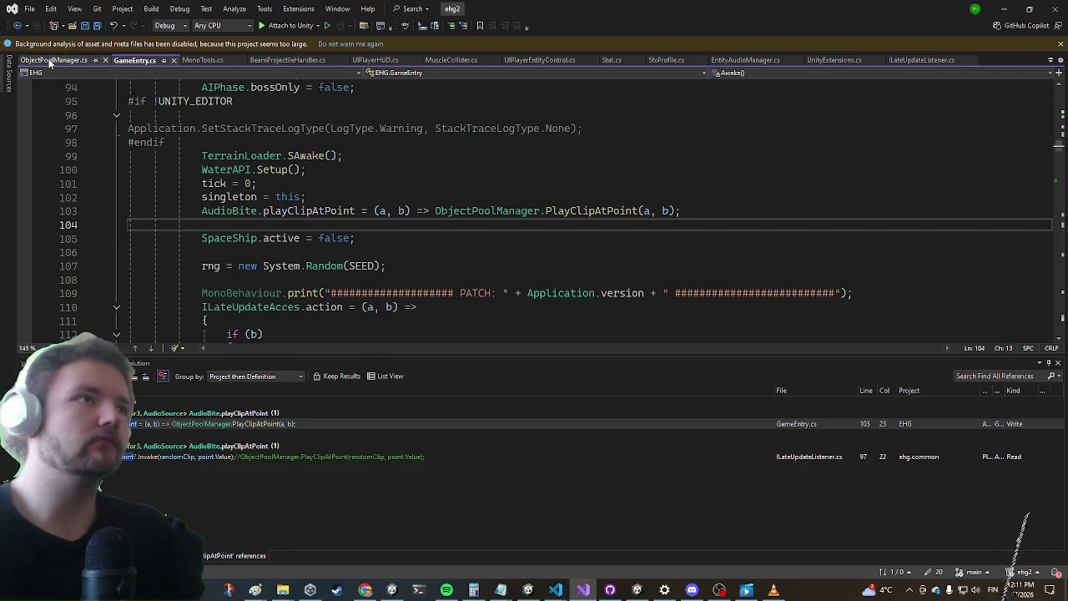
{"action": "left_click", "coordinate": [287, 60]}
{"action": "left_click", "coordinate": [370, 202]}
{"action": "mouse_move", "coordinate": [475, 228]}
{"action": "left_mouse_down"}
{"action": "mouse_move", "coordinate": [201, 211]}
{"action": "mouse_move", "coordinate": [199, 221]}
{"action": "left_mouse_up"}
{"action": "key", "text": "BackSpace"}
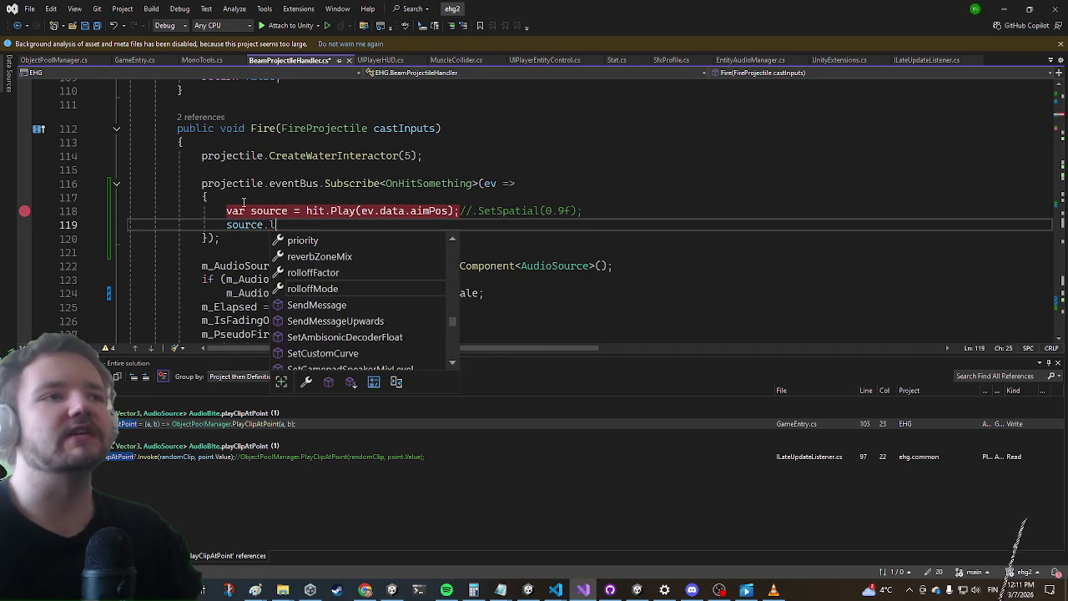
Set source.rolloffMode = AudioRolloffMode.Linear in its place, save, and bring up Unity
{"action": "type", "text": "lis"}
{"action": "key", "text": "BackSpace"}
{"action": "key", "text": "BackSpace"}
{"action": "key", "text": "BackSpace"}
{"action": "key", "text": "Escape"}
{"action": "type", "text": "ro"}
{"action": "key", "text": "Tab"}
{"action": "type", "text": "."}
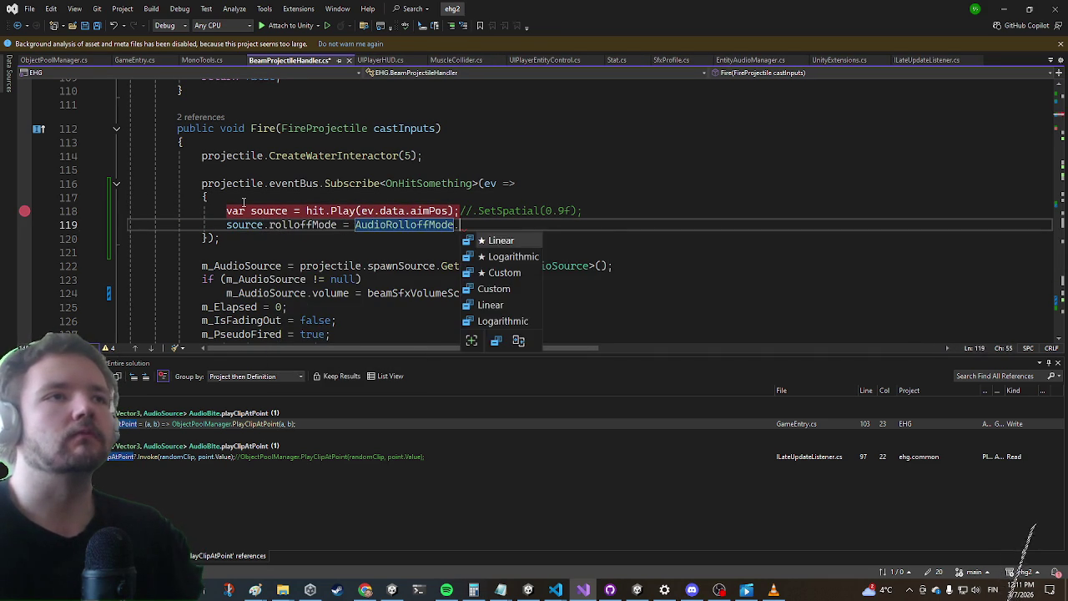
{"action": "key", "text": "Tab"}
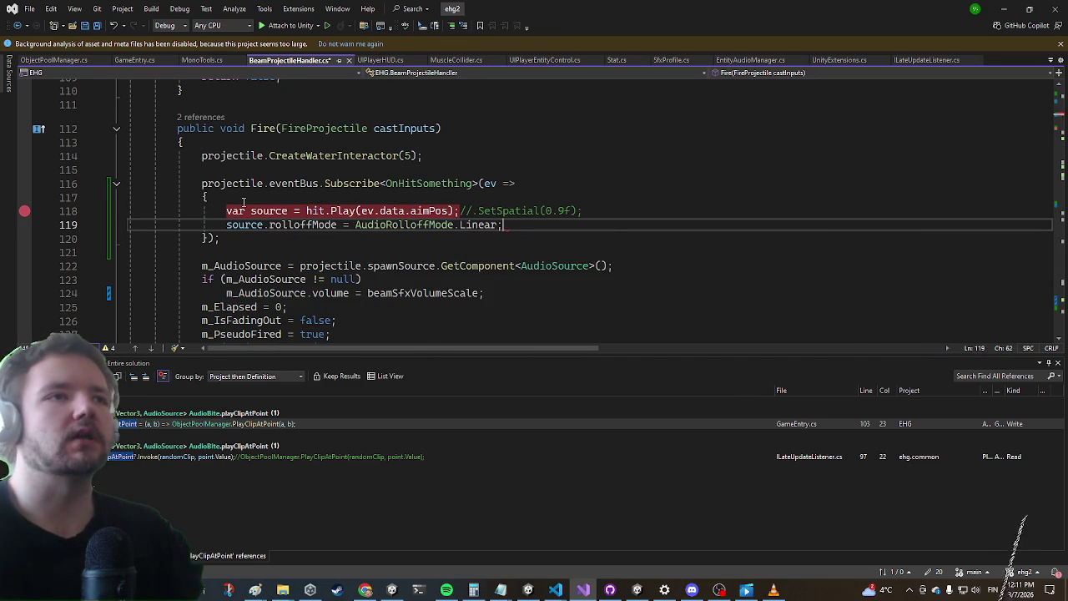
{"action": "key", "text": "Return"}
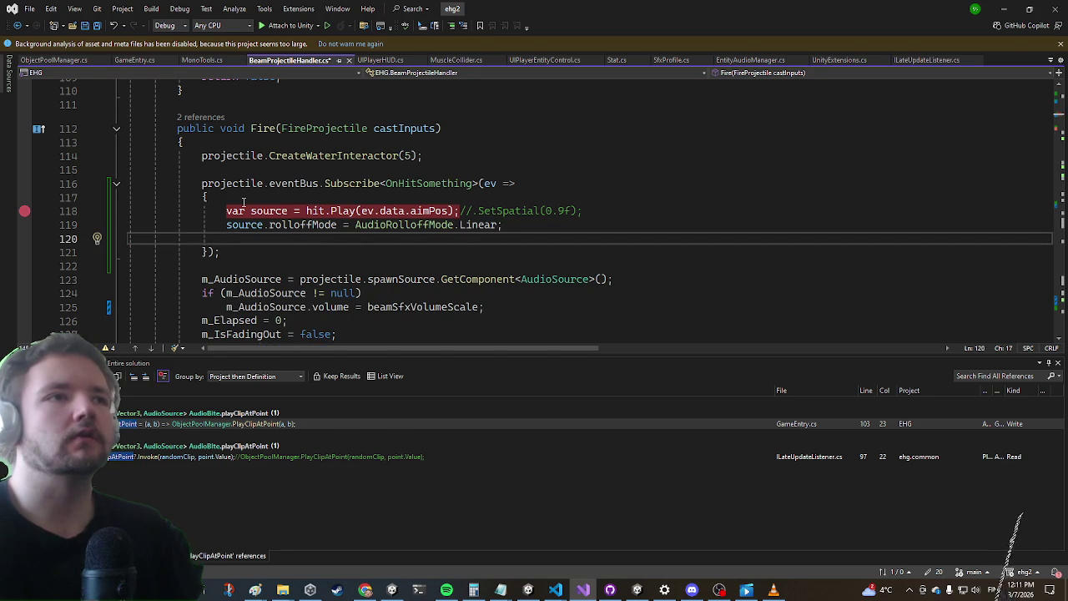
{"action": "type", "text": "source."}
{"action": "key", "text": "Escape"}
{"action": "key", "text": "ctrl+s"}
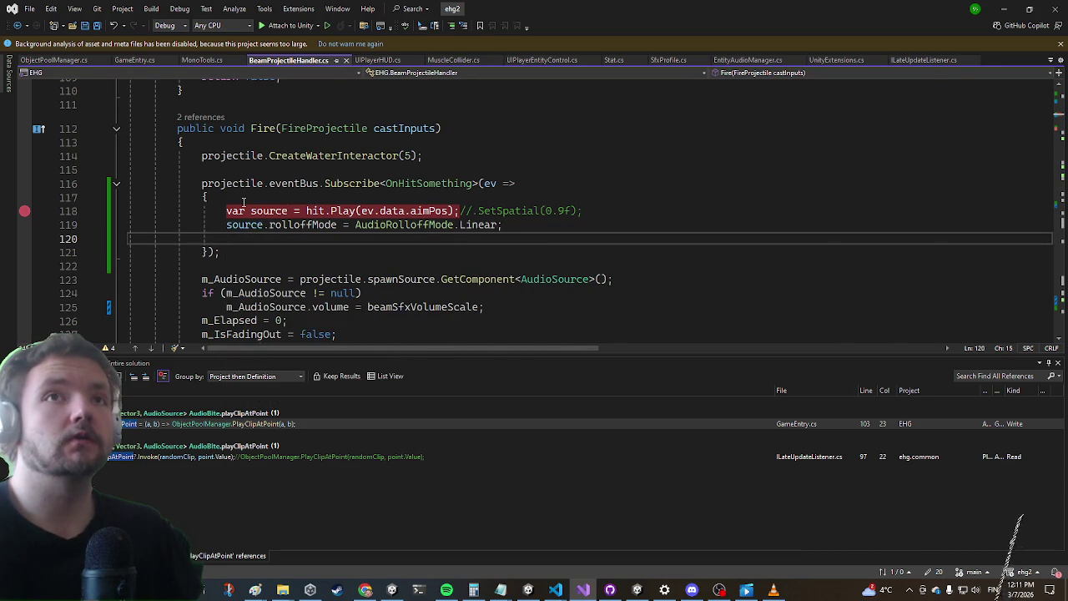
{"action": "key", "text": "alt+Tab"}
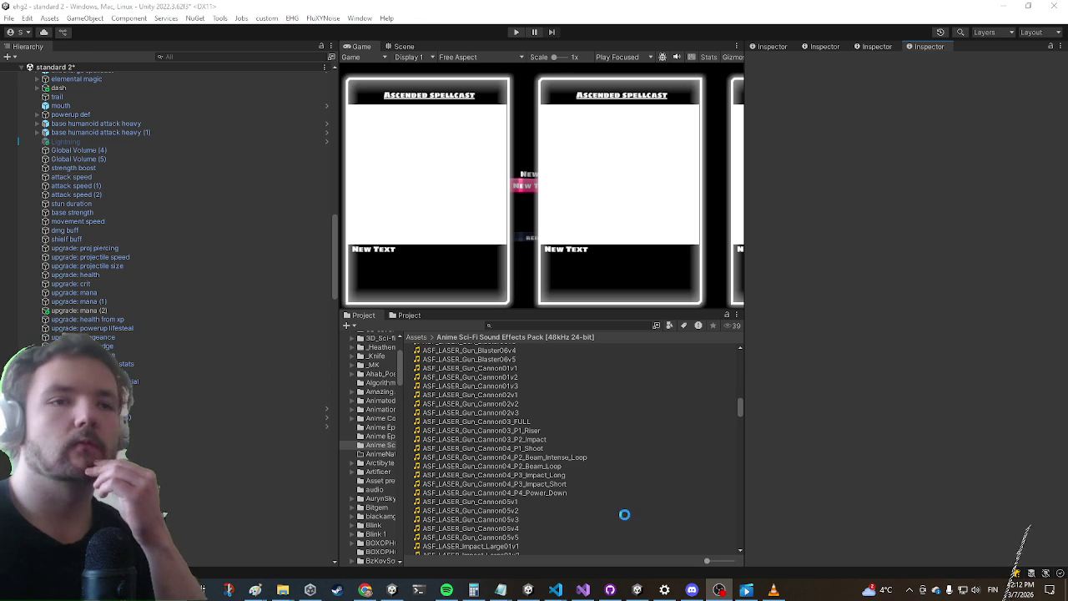
Return to Visual Studio and open Code Search listing recent files
{"action": "left_click", "coordinate": [584, 589]}
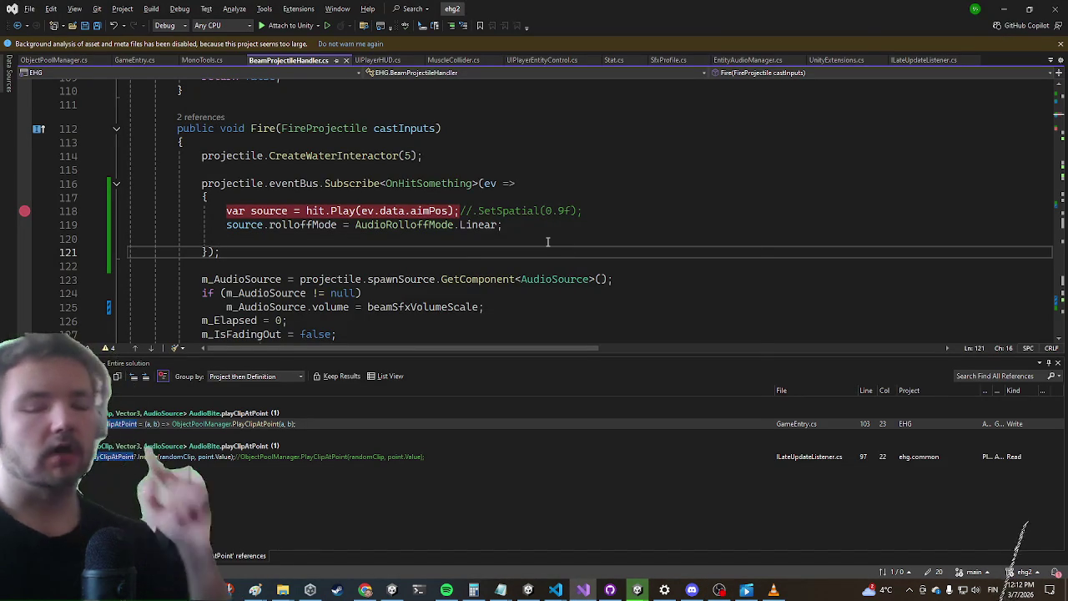
{"action": "key", "text": "ctrl+t"}
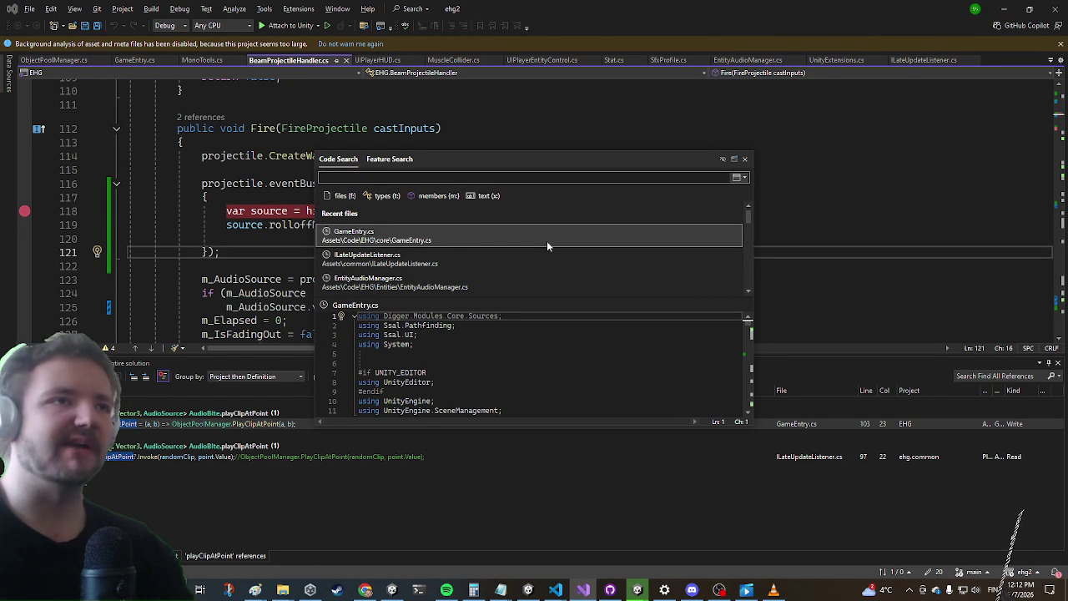
Open EntityAudioManager.cs, then code-search 'gameset' to open the GameSettings class
{"action": "key", "text": "Down"}
{"action": "key", "text": "Down"}
{"action": "key", "text": "Return"}
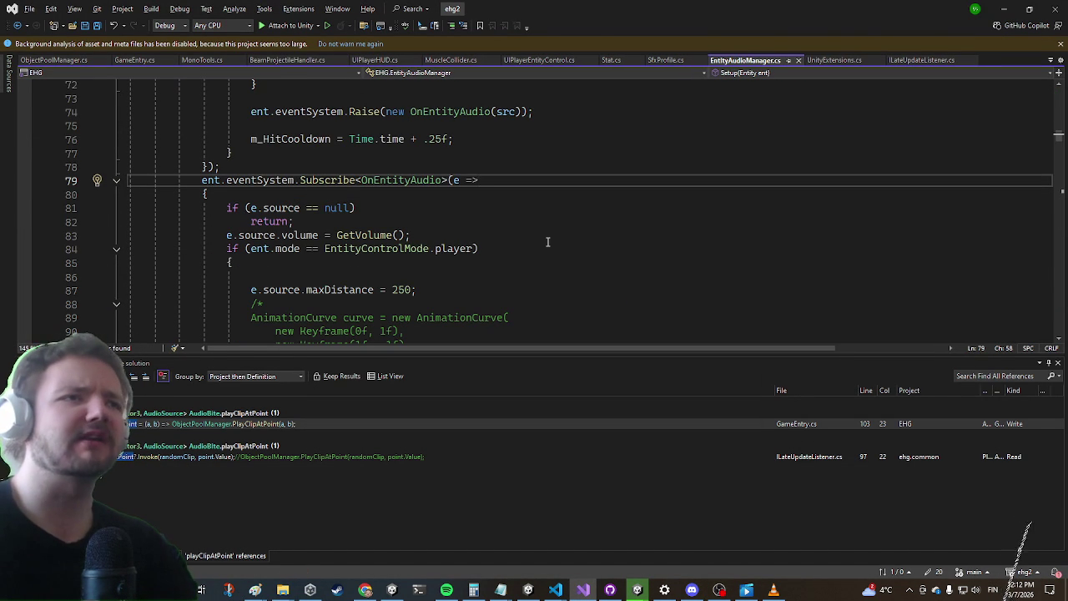
{"action": "key", "text": "ctrl+t"}
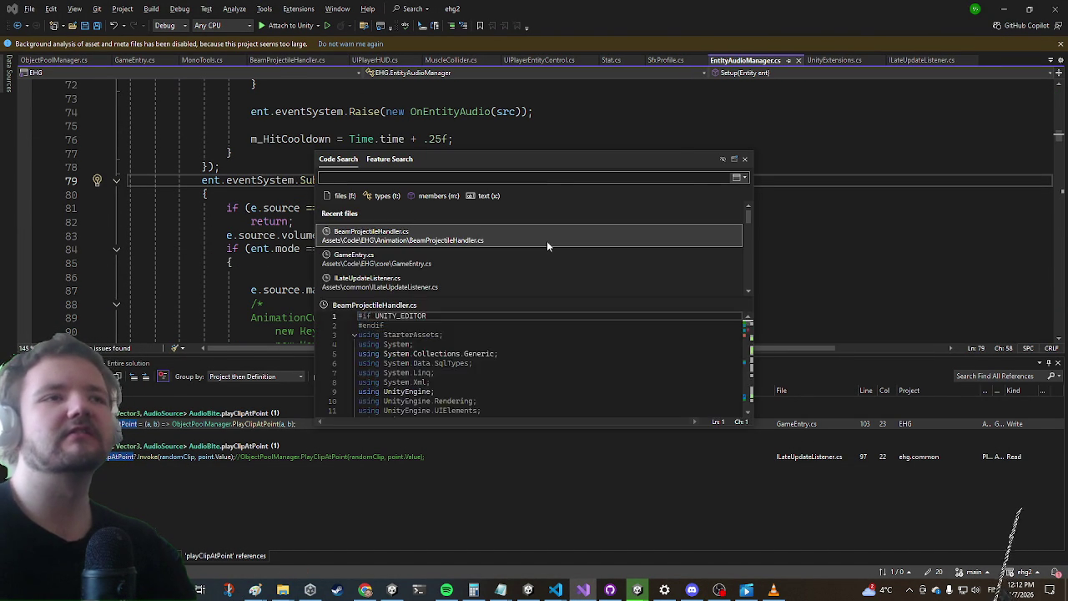
{"action": "type", "text": "au"}
{"action": "key", "text": "BackSpace"}
{"action": "key", "text": "BackSpace"}
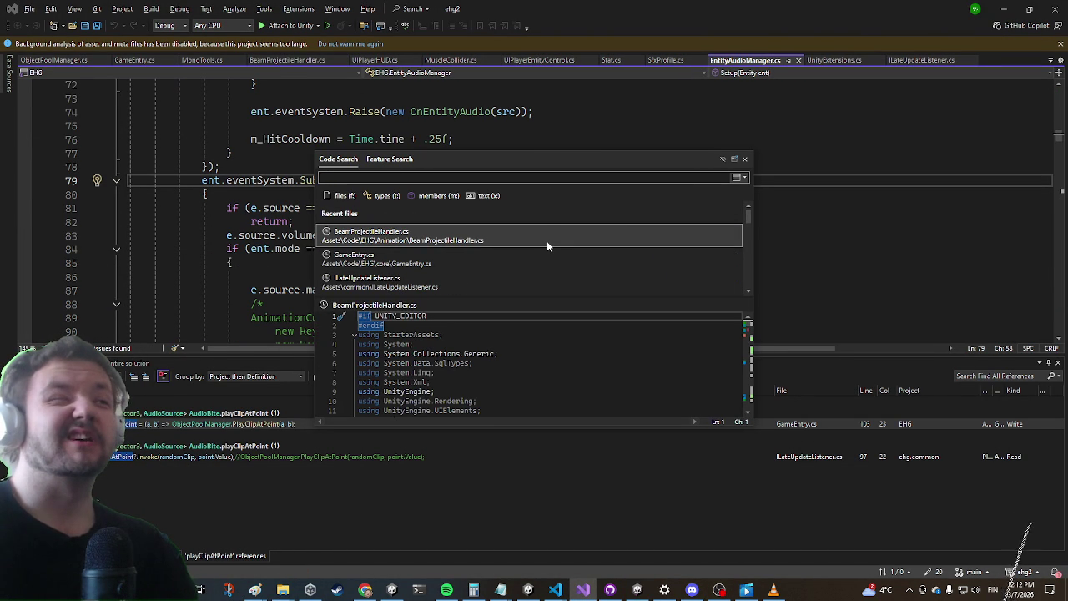
{"action": "type", "text": "gameset"}
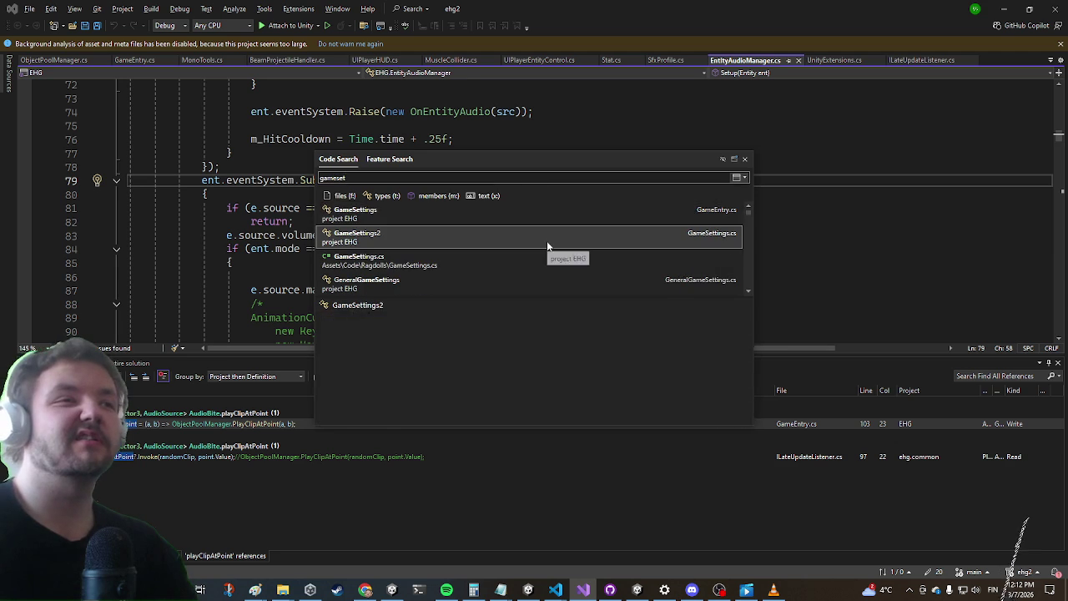
{"action": "key", "text": "Return"}
Search 'sfx', then 'soundEffects', opening ControlSettings.cs at the soundEffects field
{"action": "scroll", "coordinate": [336, 164], "scroll_direction": "down", "scroll_amount": 3}
{"action": "left_click", "coordinate": [328, 157]}
{"action": "key", "text": "ctrl+t"}
{"action": "type", "text": "sfx"}
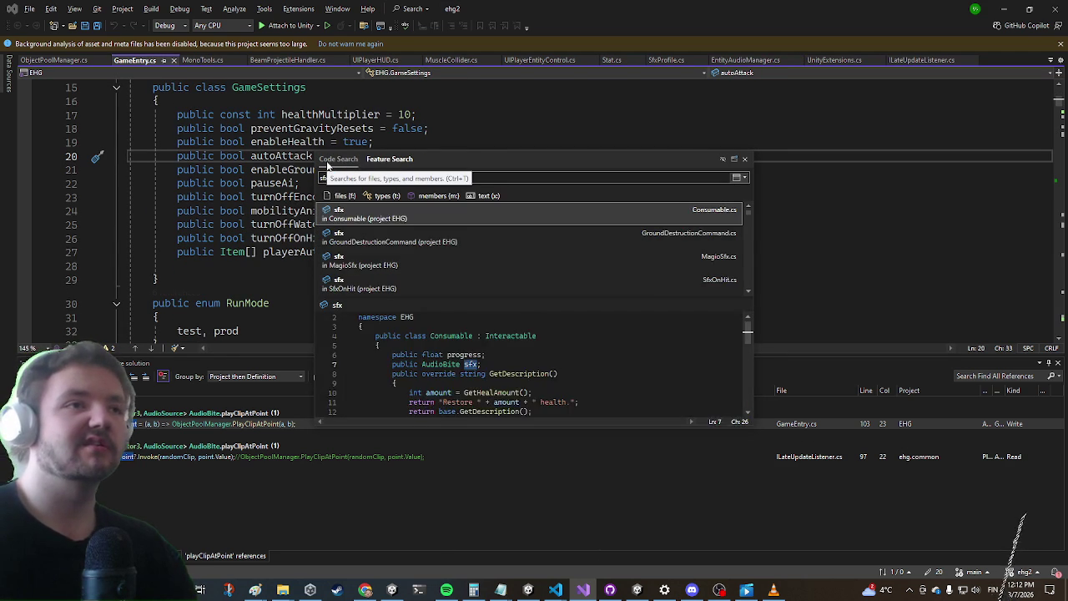
{"action": "key", "text": "Down"}
{"action": "key", "text": "Down"}
{"action": "key", "text": "Down"}
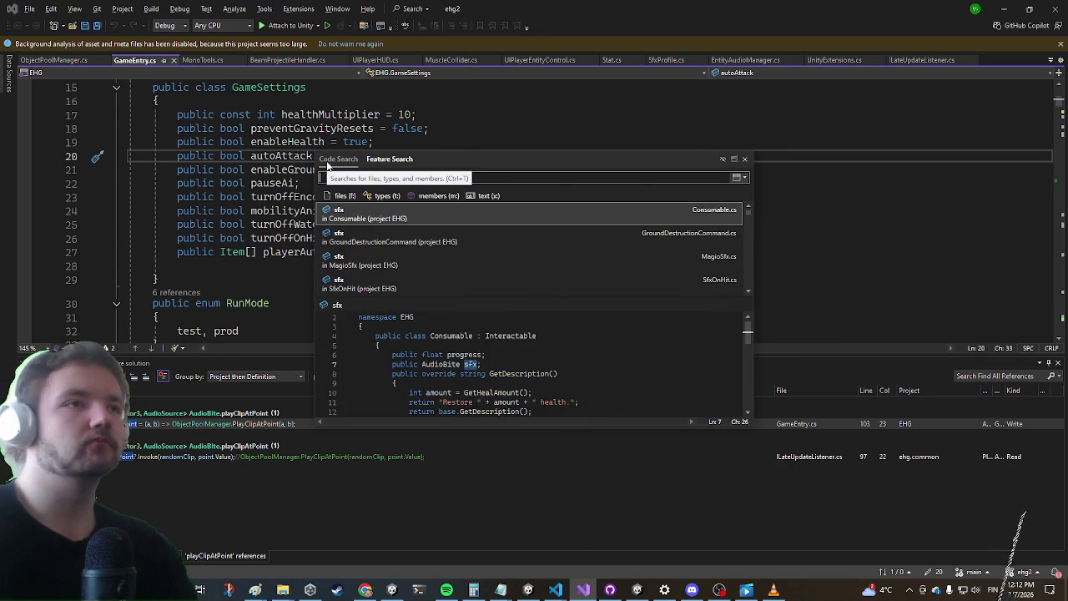
{"action": "key", "text": "BackSpace"}
{"action": "key", "text": "BackSpace"}
{"action": "key", "text": "BackSpace"}
{"action": "type", "text": "sound"}
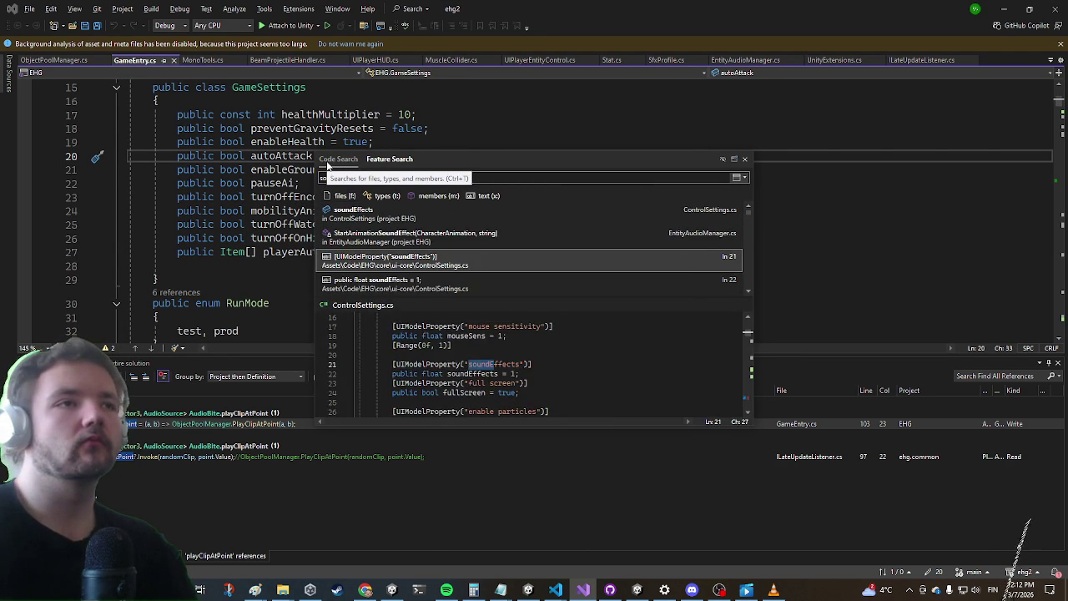
{"action": "type", "text": "Effects"}
{"action": "key", "text": "Return"}
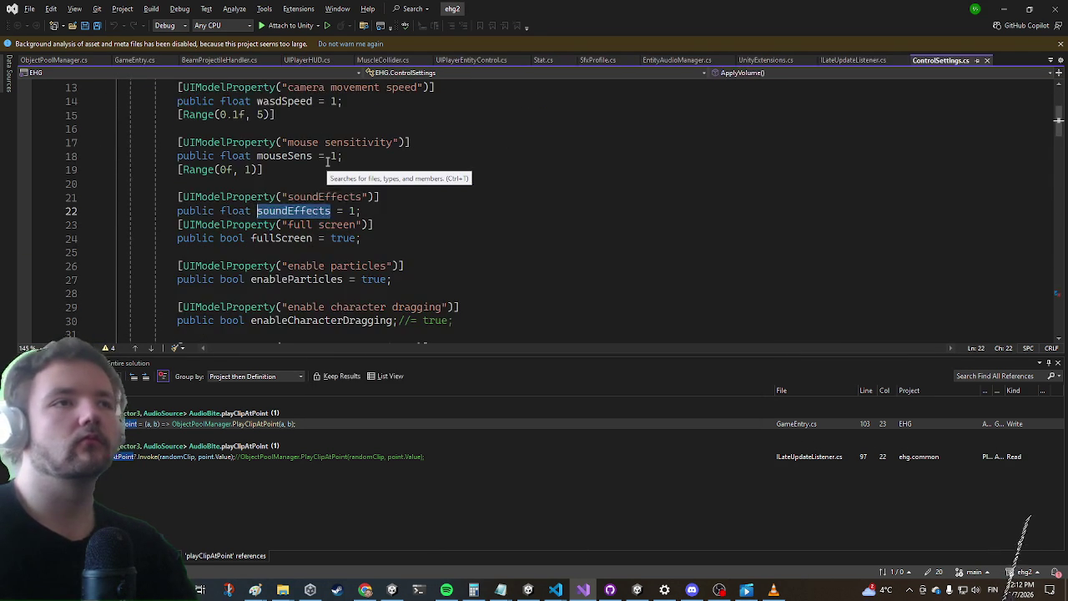
Find all references to soundEffects and select the commented volume line in ApplyVolume
{"action": "right_click", "coordinate": [276, 213]}
{"action": "left_click", "coordinate": [346, 324]}
{"action": "scroll", "coordinate": [472, 186], "scroll_direction": "down", "scroll_amount": 5}
{"action": "scroll", "coordinate": [472, 186], "scroll_direction": "down", "scroll_amount": 18}
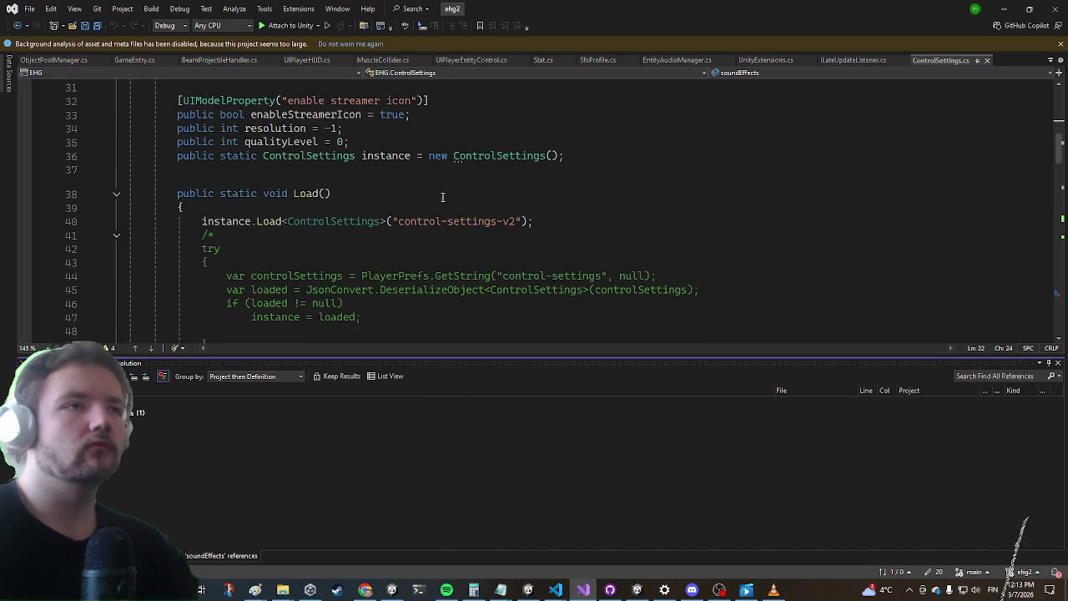
{"action": "scroll", "coordinate": [430, 202], "scroll_direction": "up", "scroll_amount": 1}
{"action": "scroll", "coordinate": [422, 206], "scroll_direction": "down", "scroll_amount": 11}
{"action": "scroll", "coordinate": [409, 212], "scroll_direction": "down", "scroll_amount": 3}
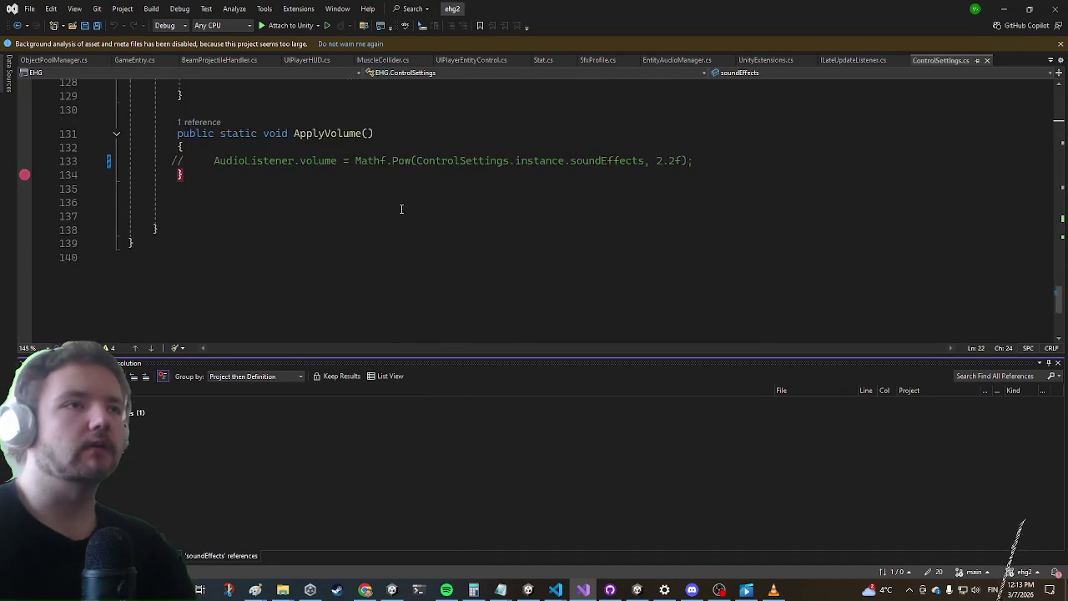
{"action": "mouse_move", "coordinate": [720, 242]}
{"action": "left_mouse_down"}
{"action": "mouse_move", "coordinate": [409, 178]}
{"action": "mouse_move", "coordinate": [204, 243]}
{"action": "left_mouse_up"}
{"action": "key", "text": "ctrl+c"}
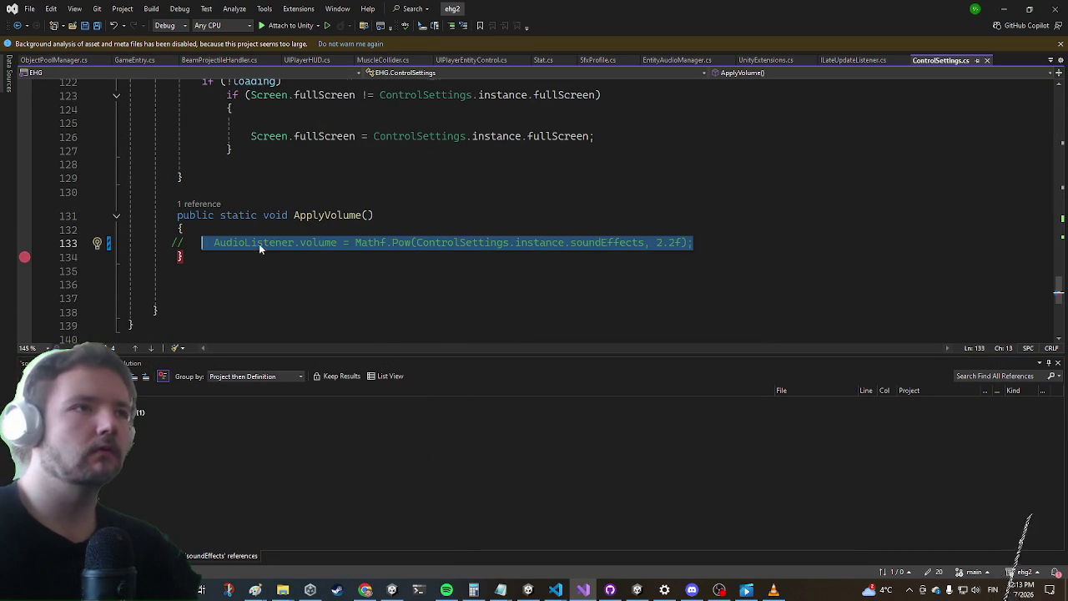
{"action": "scroll", "coordinate": [260, 245], "scroll_direction": "up", "scroll_amount": 7}
{"action": "scroll", "coordinate": [272, 251], "scroll_direction": "down", "scroll_amount": 5}
{"action": "left_click", "coordinate": [280, 241]}
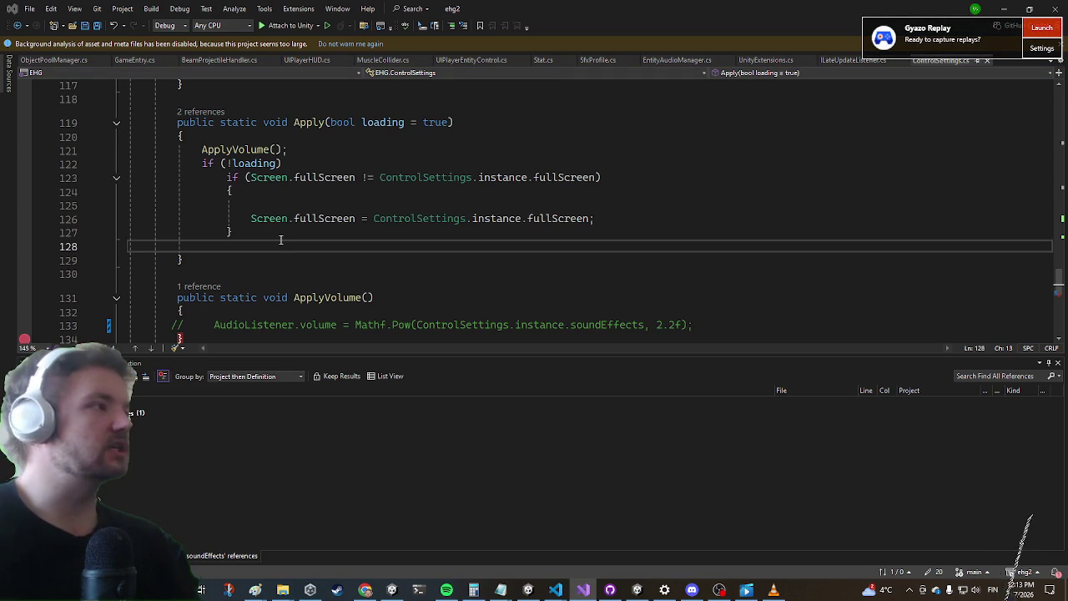
Search the solution for AudioListener.volume and open the UISettings.cs match at line 307
{"action": "key", "text": "ctrl+shift+f"}
{"action": "key", "text": "Return"}
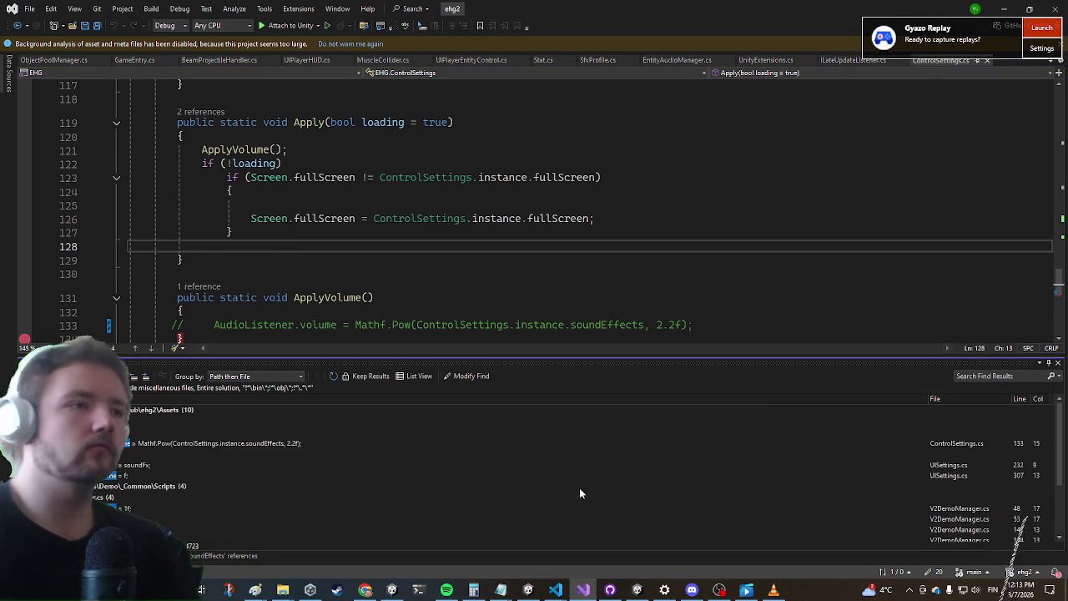
{"action": "double_click", "coordinate": [377, 465]}
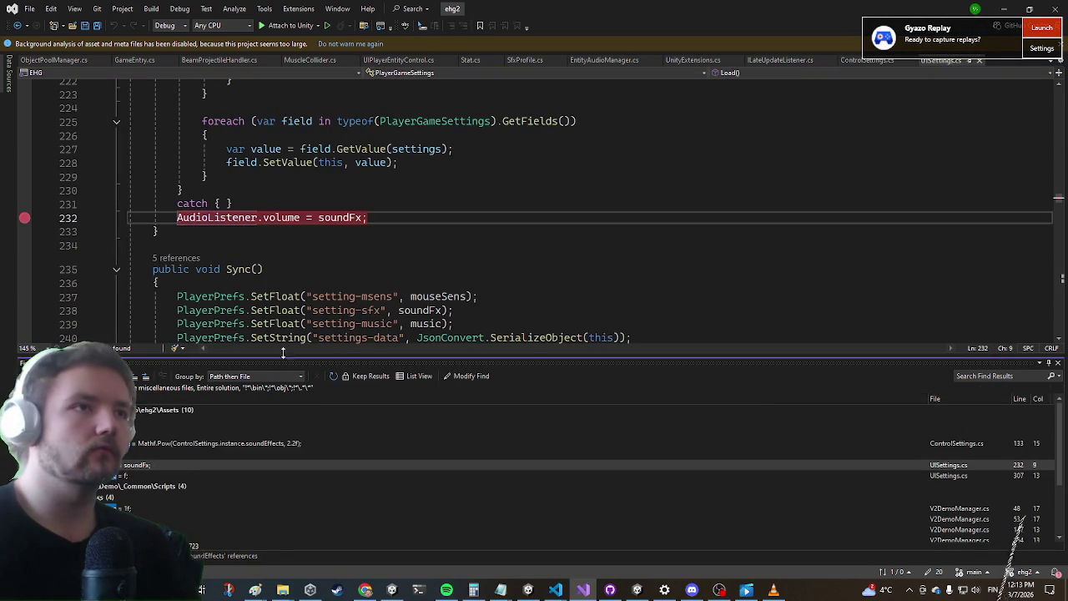
{"action": "scroll", "coordinate": [377, 251], "scroll_direction": "up", "scroll_amount": 5}
{"action": "scroll", "coordinate": [377, 250], "scroll_direction": "down", "scroll_amount": 3}
{"action": "scroll", "coordinate": [160, 500], "scroll_direction": "down", "scroll_amount": 2}
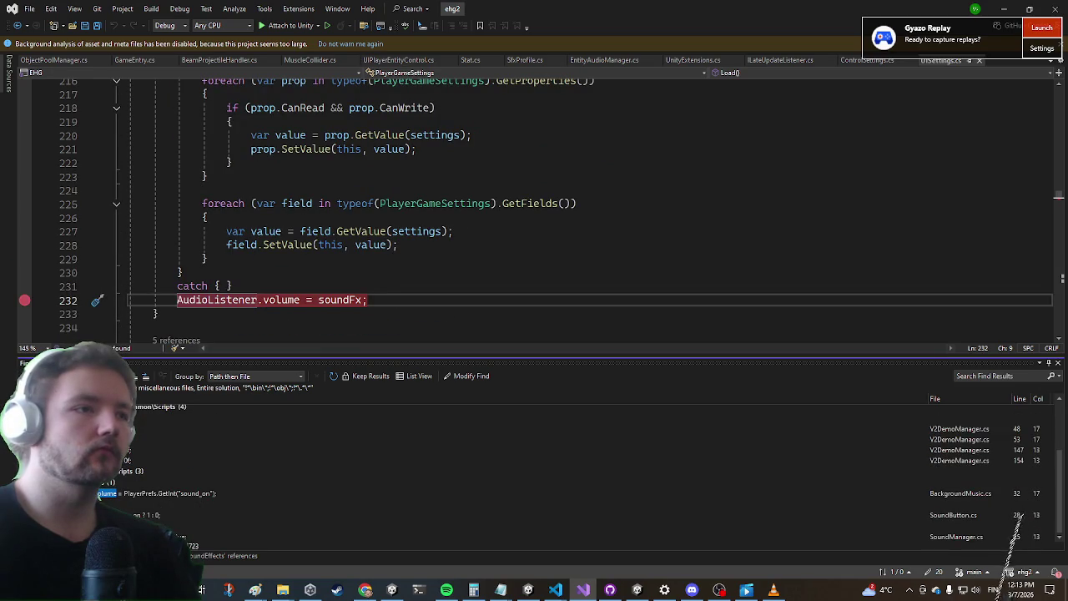
{"action": "scroll", "coordinate": [202, 507], "scroll_direction": "up", "scroll_amount": 3}
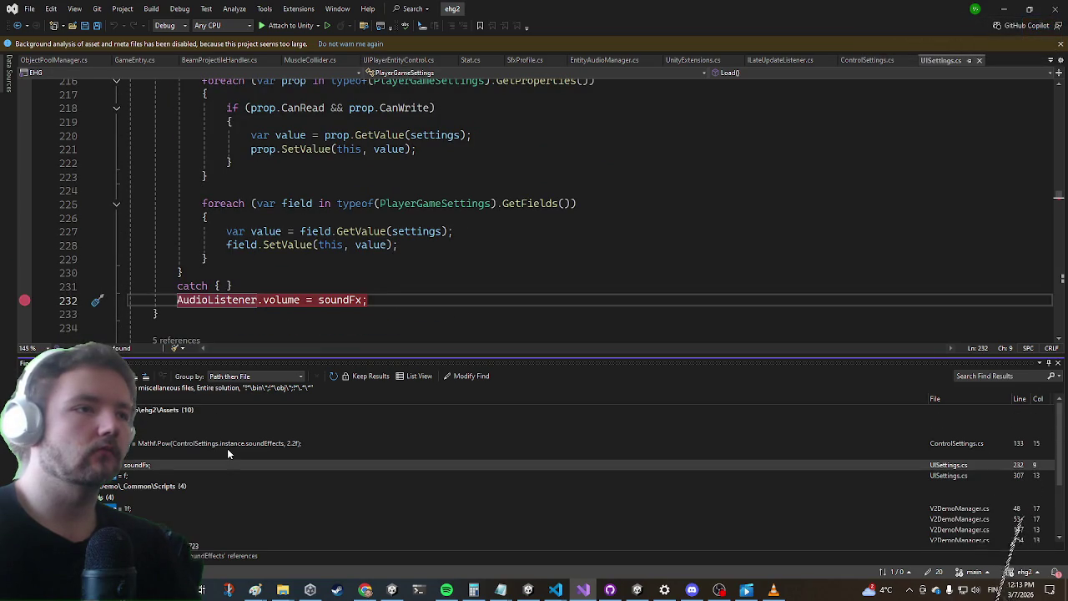
{"action": "scroll", "coordinate": [227, 453], "scroll_direction": "down", "scroll_amount": 3}
{"action": "double_click", "coordinate": [200, 537]}
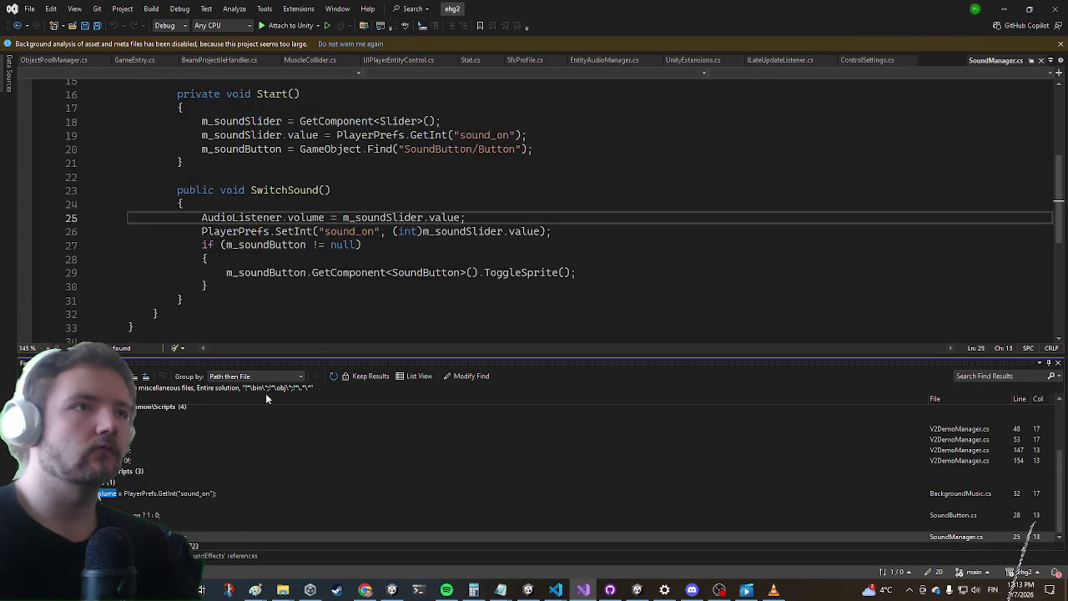
{"action": "left_click", "coordinate": [200, 515]}
{"action": "double_click", "coordinate": [200, 515]}
{"action": "scroll", "coordinate": [160, 468], "scroll_direction": "up", "scroll_amount": 3}
{"action": "double_click", "coordinate": [151, 468]}
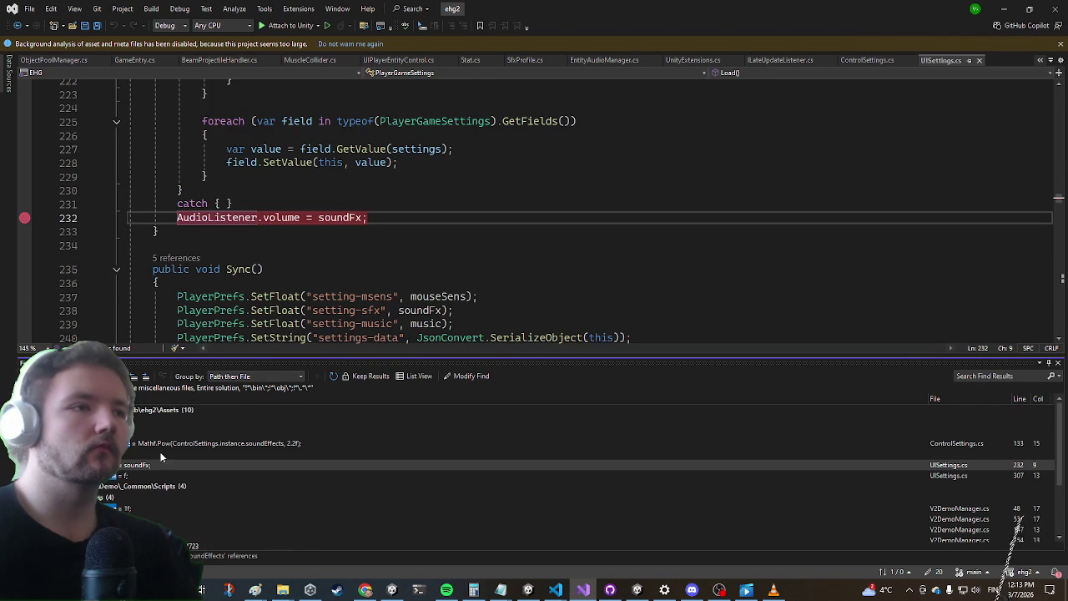
{"action": "scroll", "coordinate": [352, 269], "scroll_direction": "up", "scroll_amount": 1}
{"action": "double_click", "coordinate": [117, 476]}
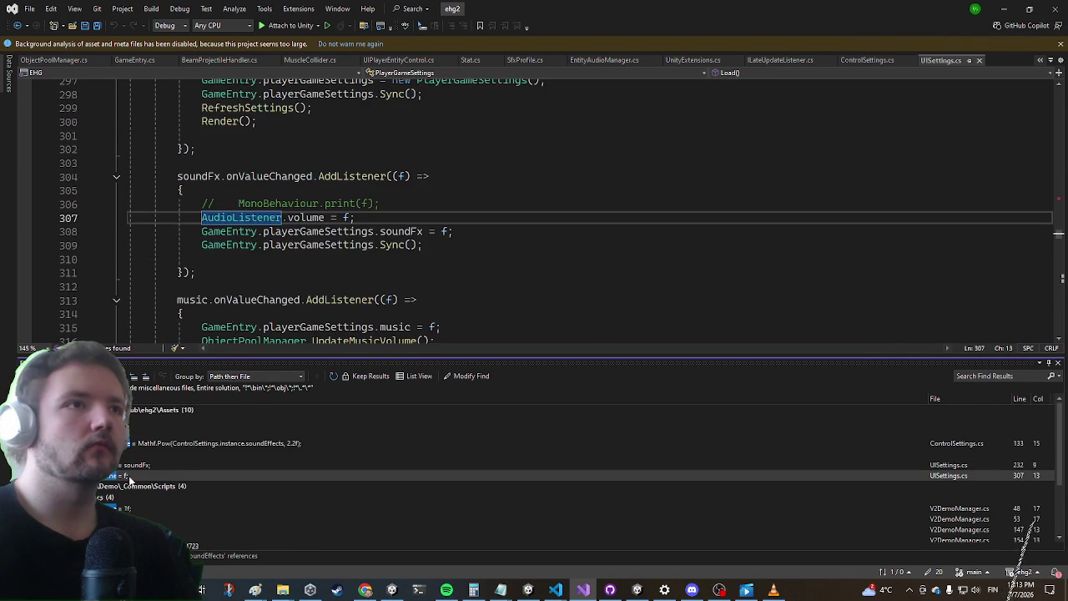
Paste the Mathf.Pow(soundEffects, 2.2f) line above the volume assignment and retarget it to f
{"action": "left_click", "coordinate": [393, 203]}
{"action": "key", "text": "Return"}
{"action": "key", "text": "ctrl+v"}
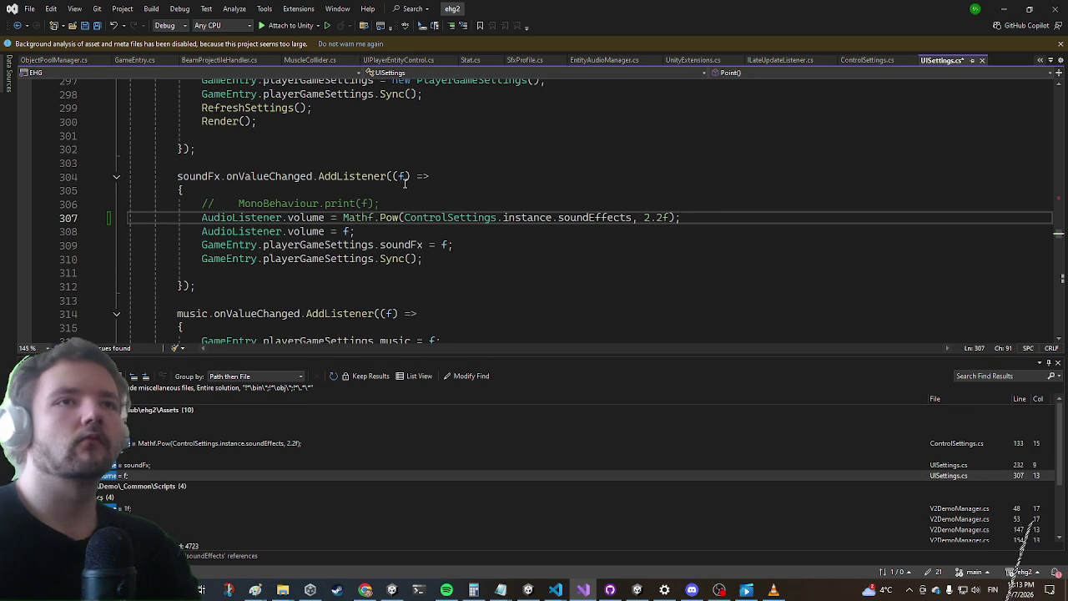
{"action": "key", "text": "Return"}
{"action": "key", "text": "shift+Right"}
{"action": "key", "text": "shift+Right"}
{"action": "key", "text": "shift+Right"}
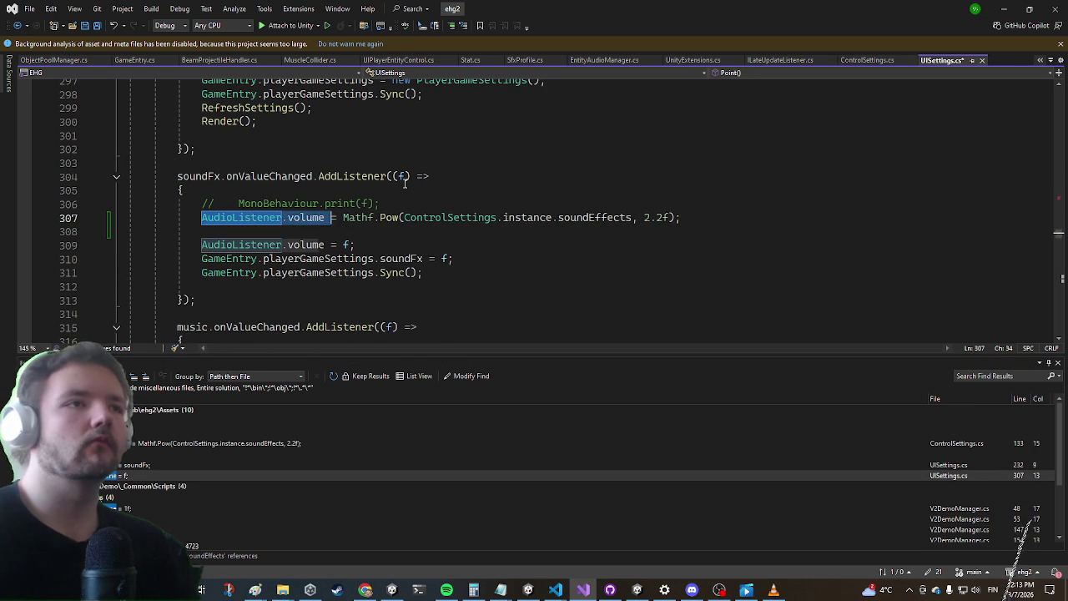
{"action": "type", "text": "f"}
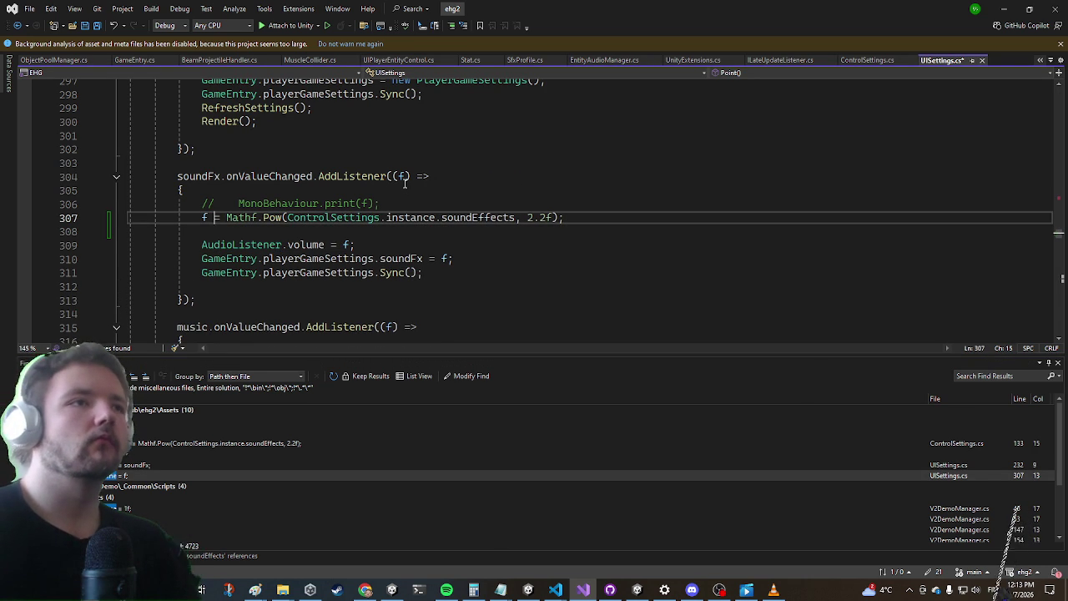
{"action": "left_click", "coordinate": [480, 219]}
{"action": "double_click", "coordinate": [480, 219]}
{"action": "key", "text": "alt+Tab"}
{"action": "key", "text": "alt+Tab"}
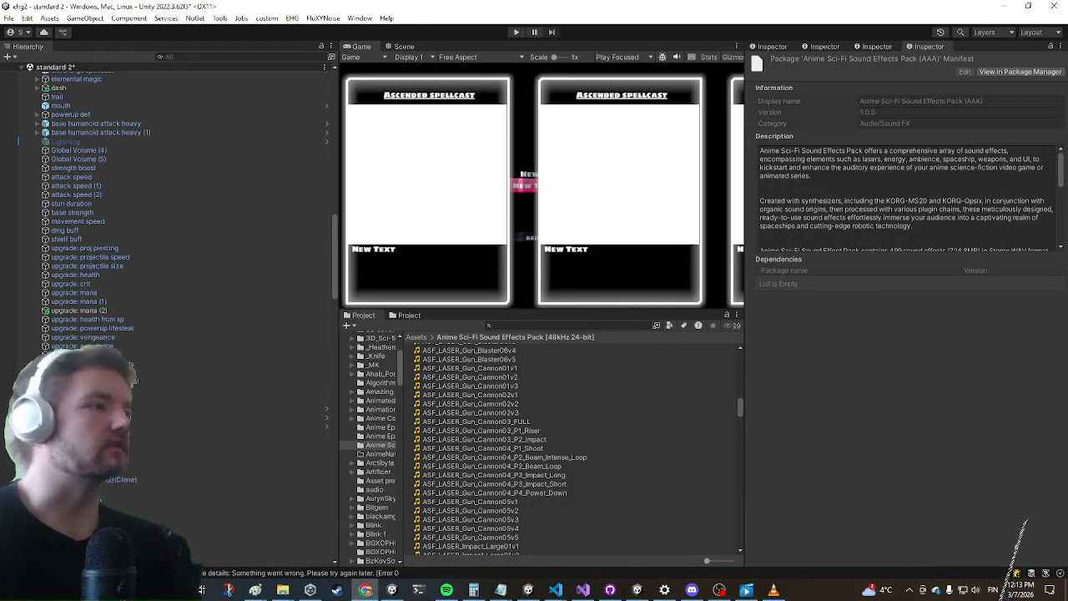
Start play mode to run the game scene and test the sound change
{"action": "left_click", "coordinate": [515, 31]}
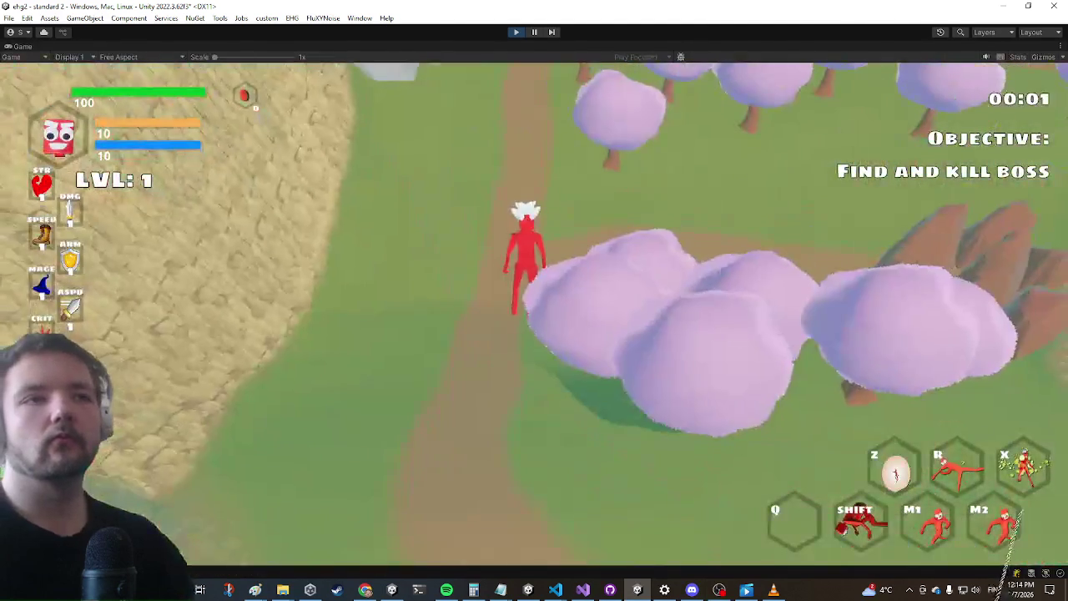
Run up the path to the chest, equip the grappling upgrade, and close the inventory
{"action": "key", "text": "w"}
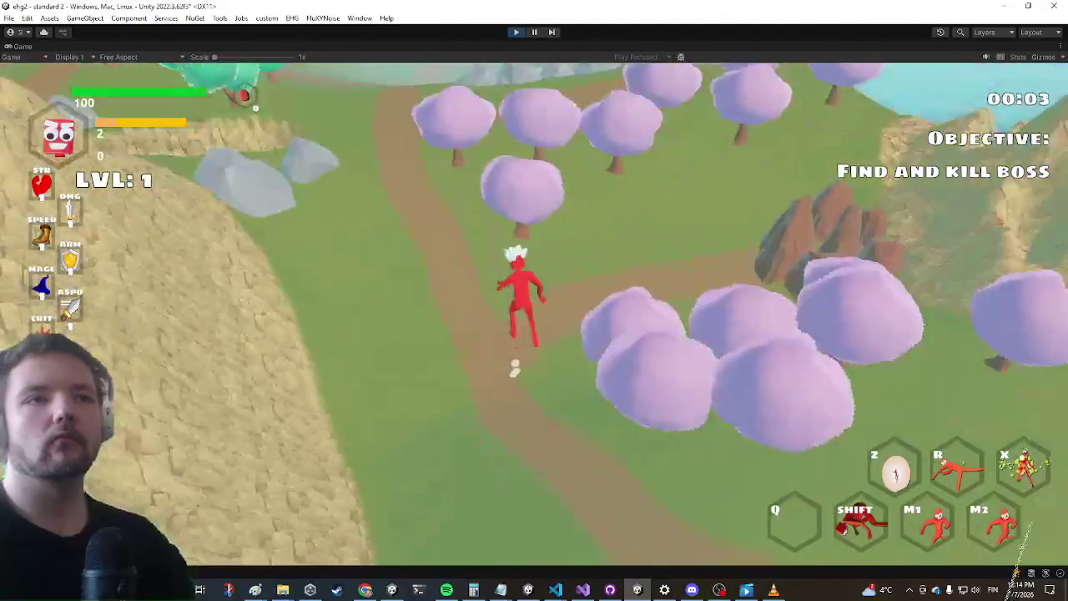
{"action": "key", "text": "w"}
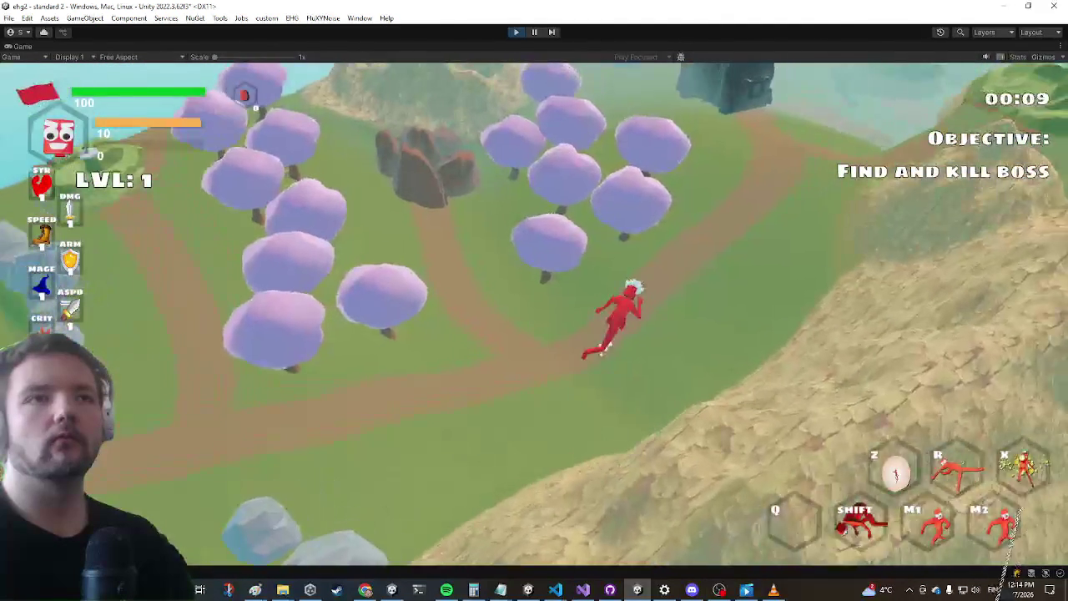
{"action": "key", "text": "w"}
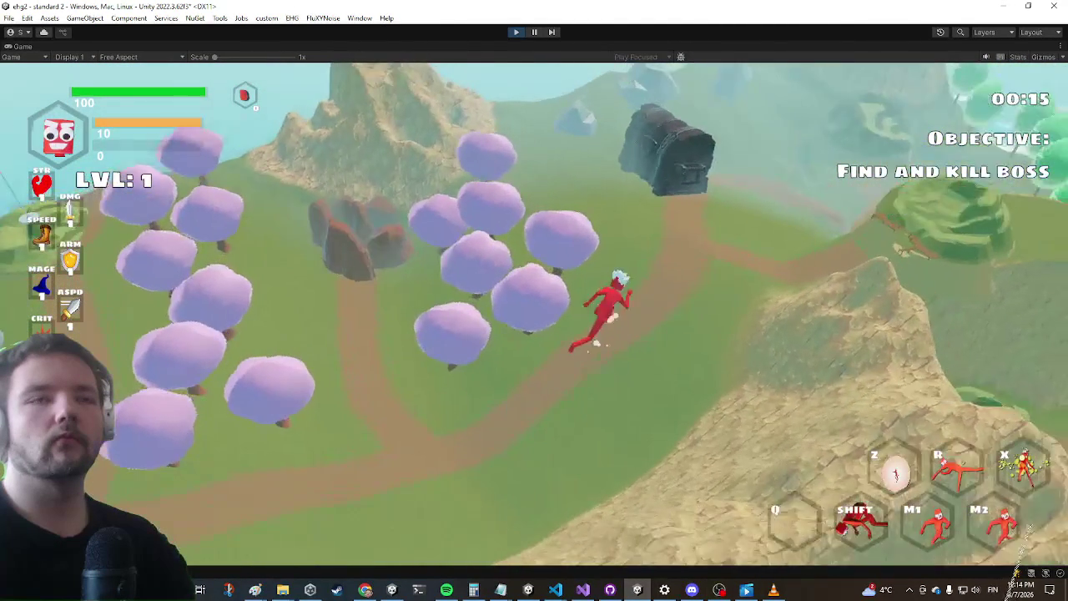
{"action": "key", "text": "w"}
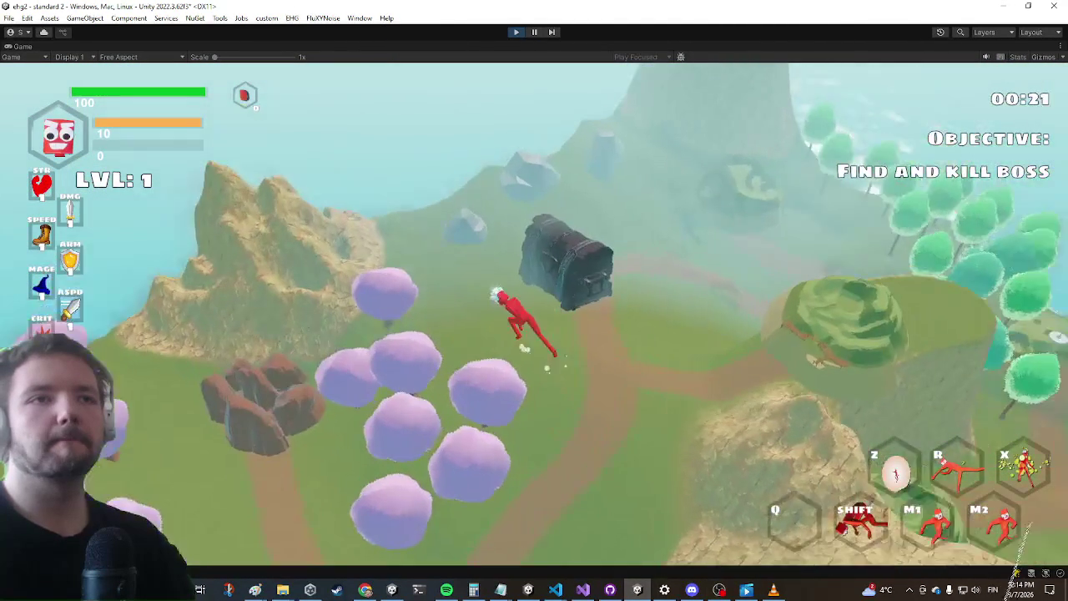
{"action": "key", "text": "e"}
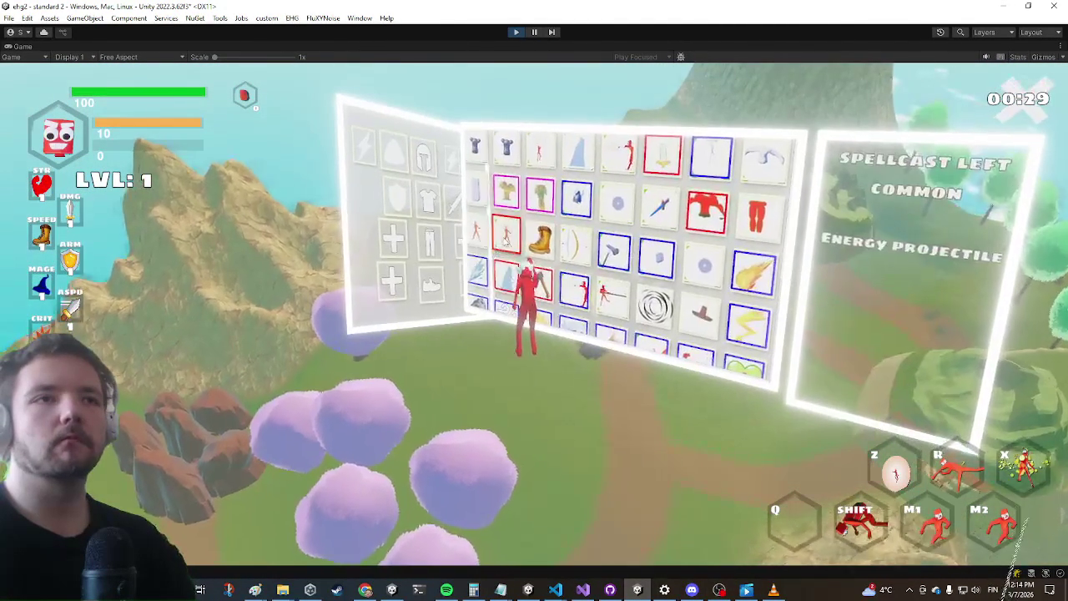
{"action": "left_click", "coordinate": [503, 240]}
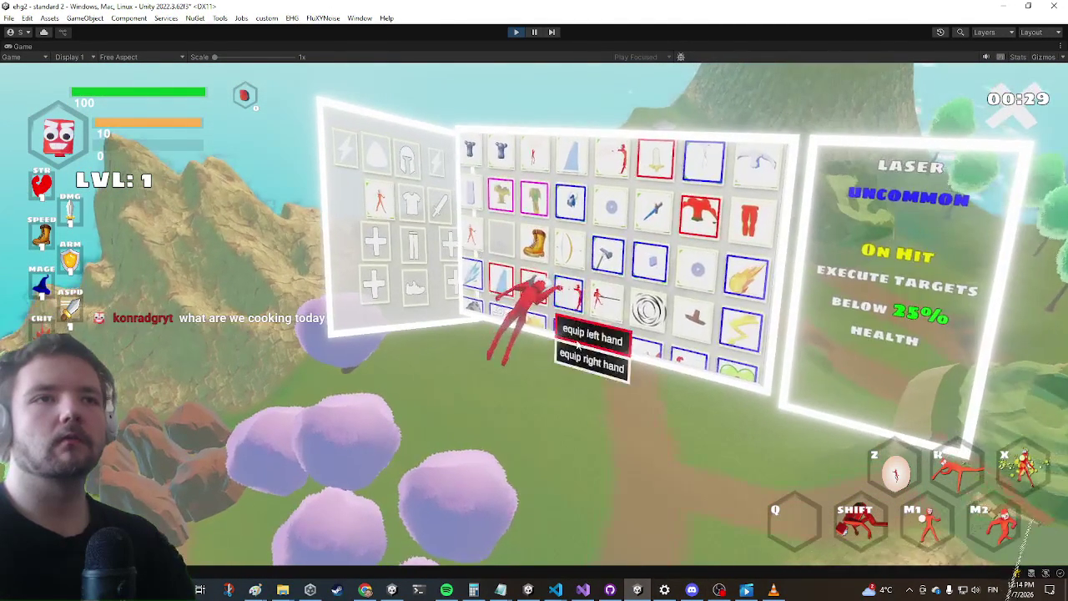
{"action": "key", "text": "e"}
Run into the open field and fire the beam at the blue enemy and purple boss
{"action": "key", "text": "w"}
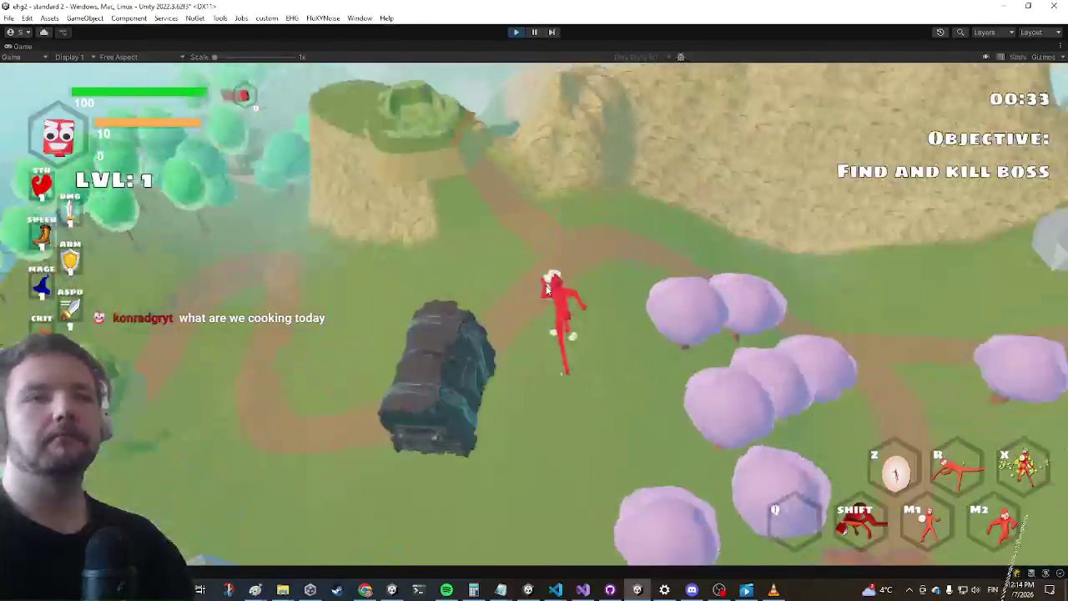
{"action": "key", "text": "w"}
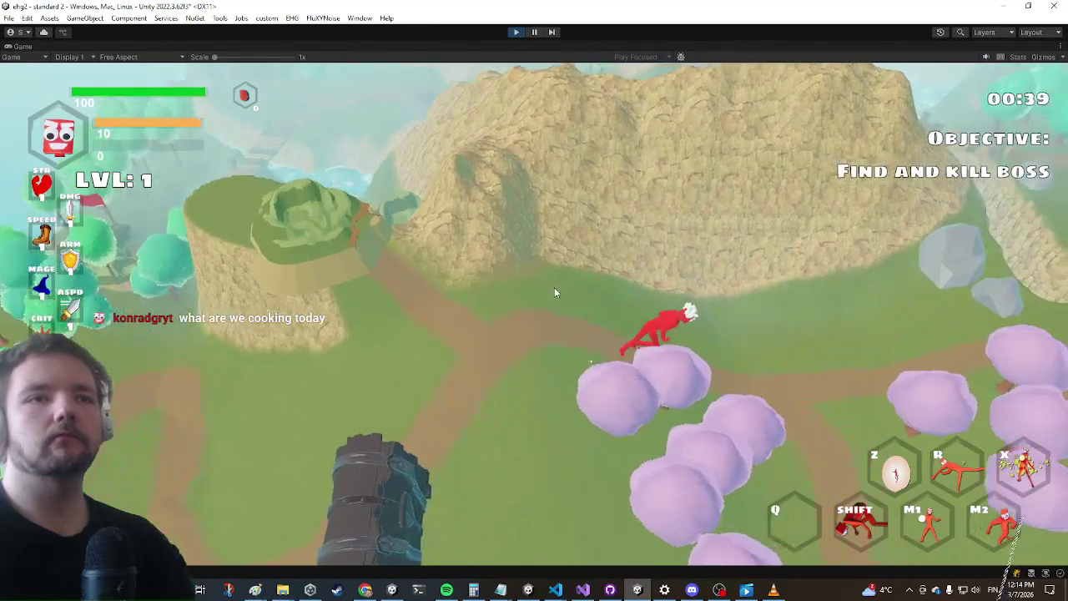
{"action": "key", "text": "w"}
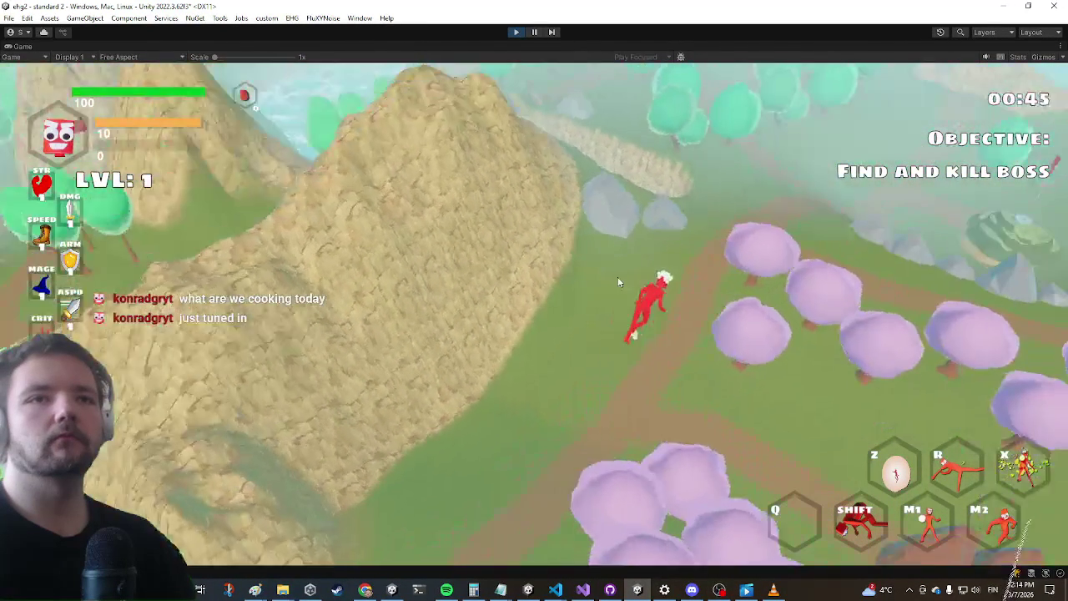
{"action": "key", "text": "w"}
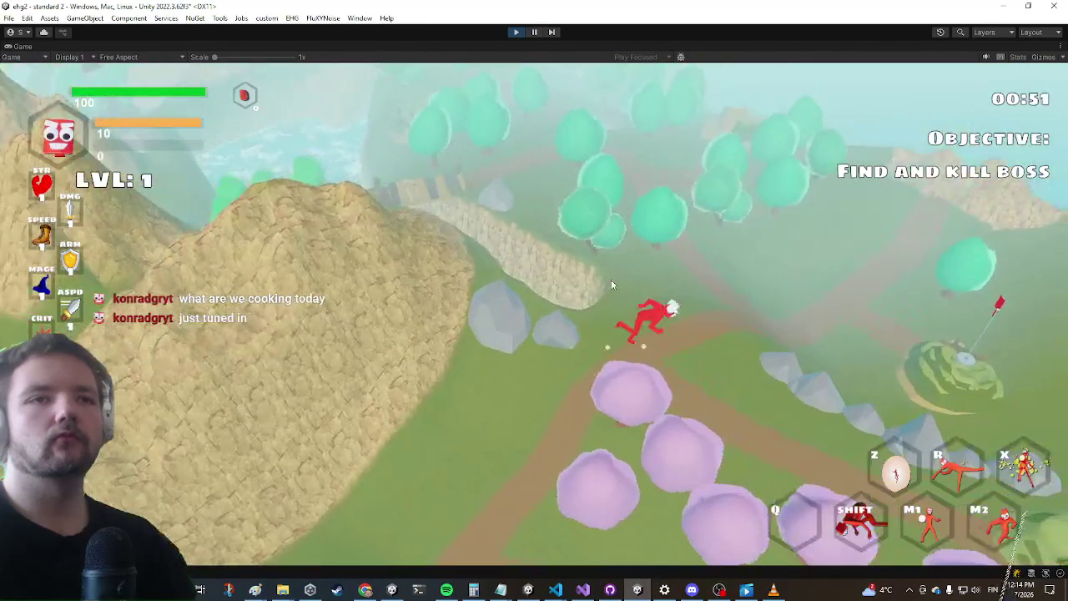
{"action": "key", "text": "w"}
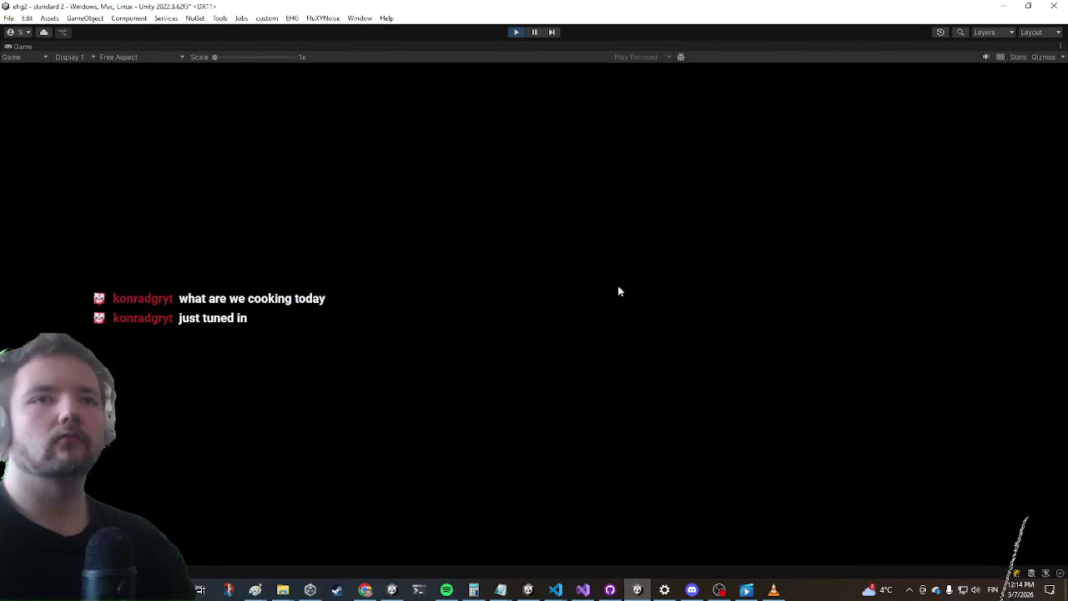
{"action": "key", "text": "w"}
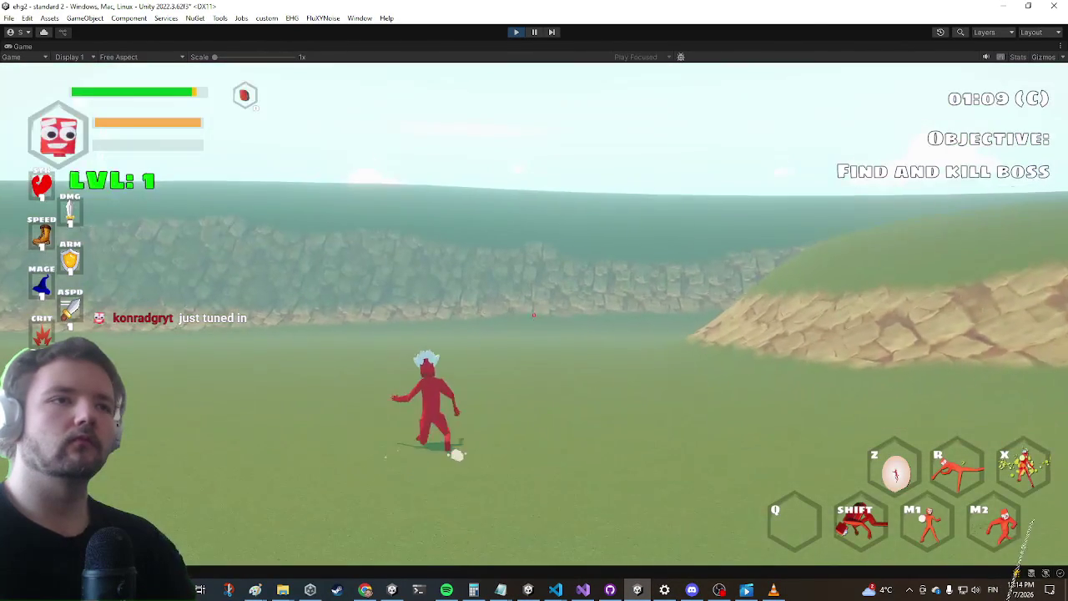
{"action": "left_click", "coordinate": [536, 311]}
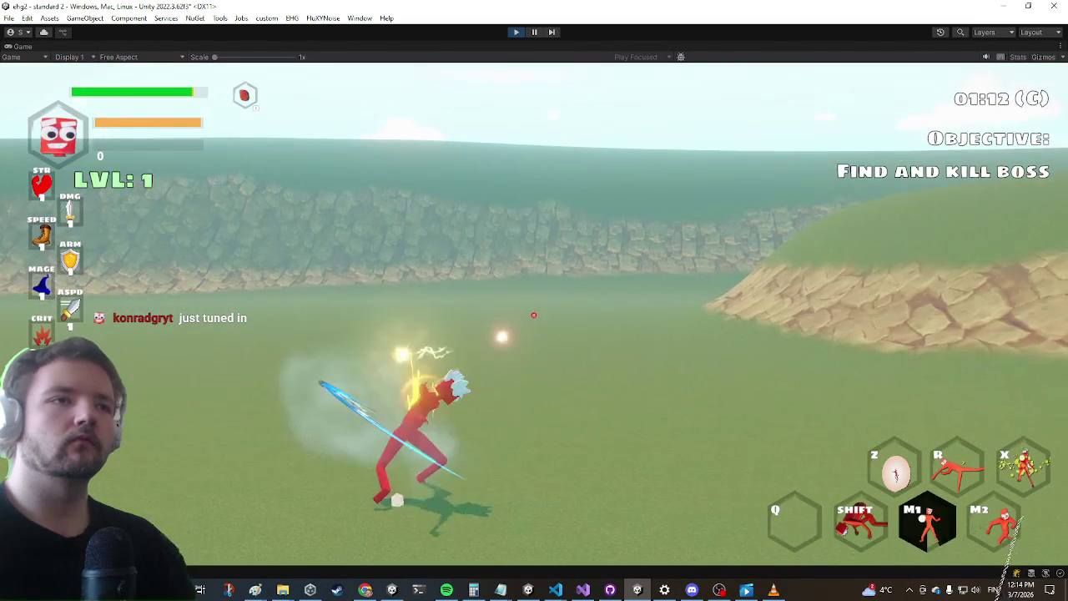
{"action": "left_click", "coordinate": [536, 311]}
{"action": "left_click", "coordinate": [536, 311]}
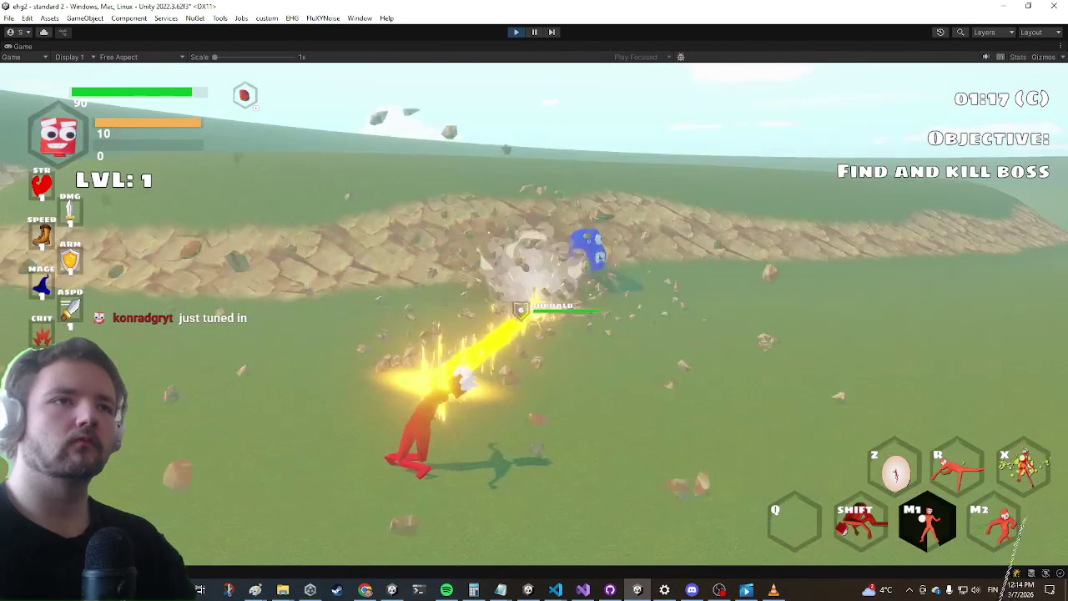
{"action": "left_click", "coordinate": [455, 338]}
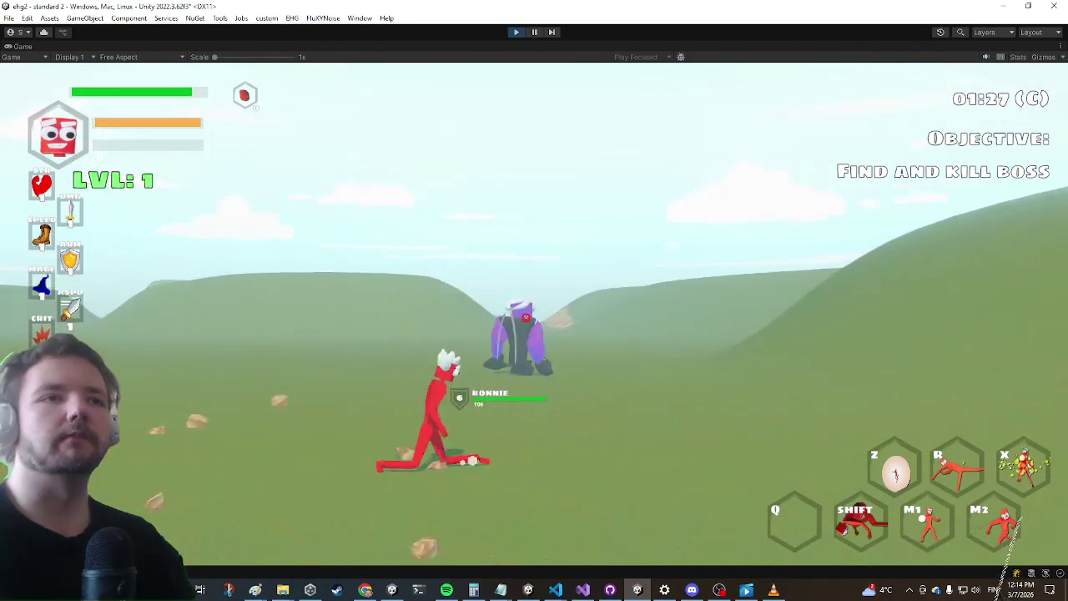
{"action": "key", "text": "s"}
{"action": "key", "text": "alt+Tab"}
{"action": "key", "text": "alt+Tab"}
{"action": "key", "text": "alt+Tab"}
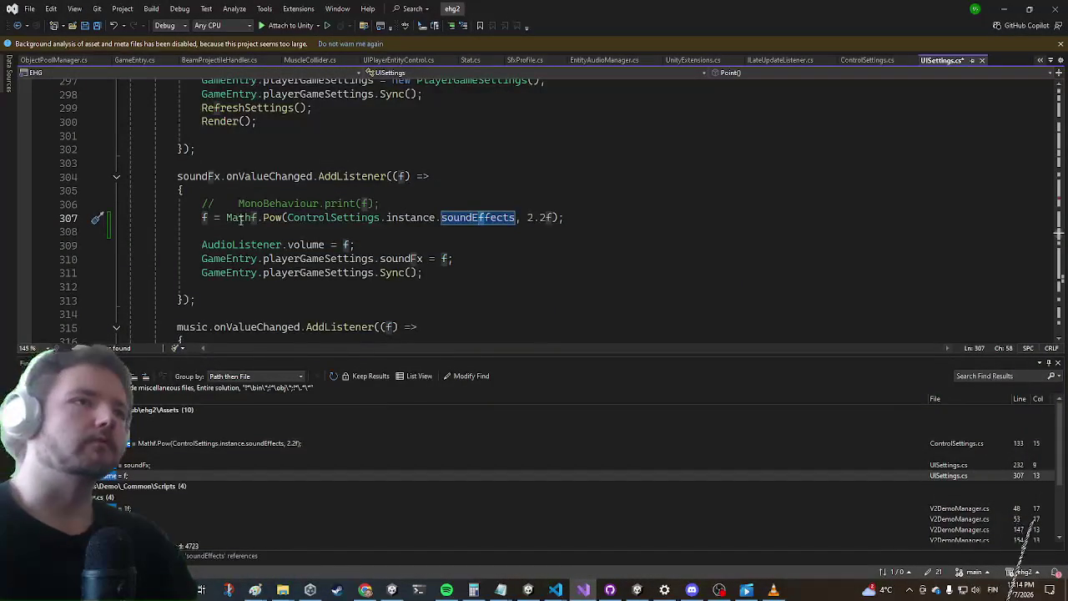
In BeamProjectileHandler.cs, jump from the hit.Play call to AudioBite's Play definition at line 65
{"action": "left_click", "coordinate": [198, 244]}
{"action": "left_click", "coordinate": [248, 203]}
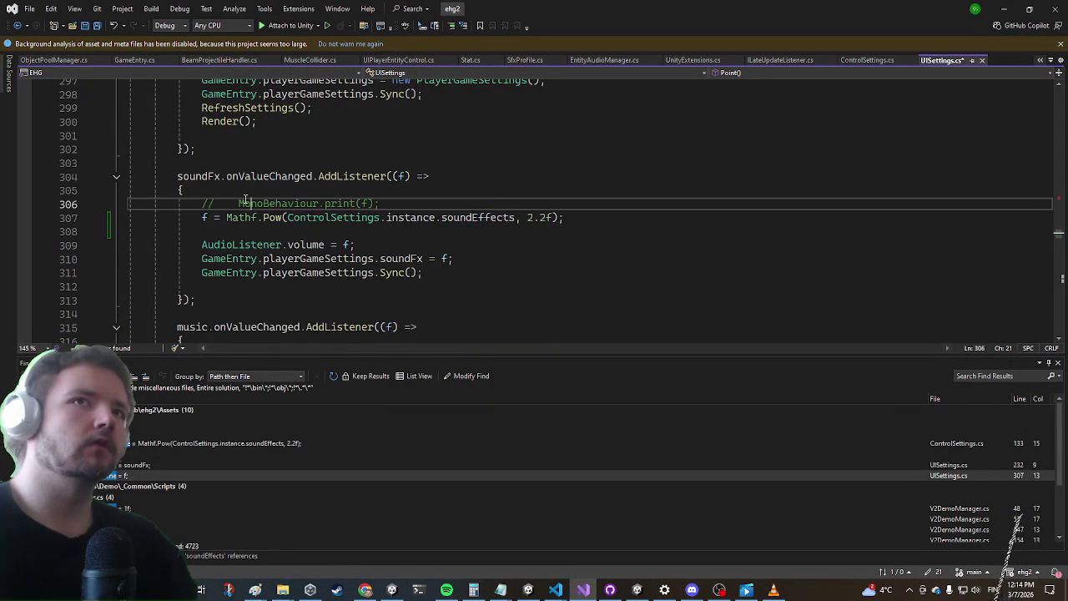
{"action": "left_click", "coordinate": [209, 59]}
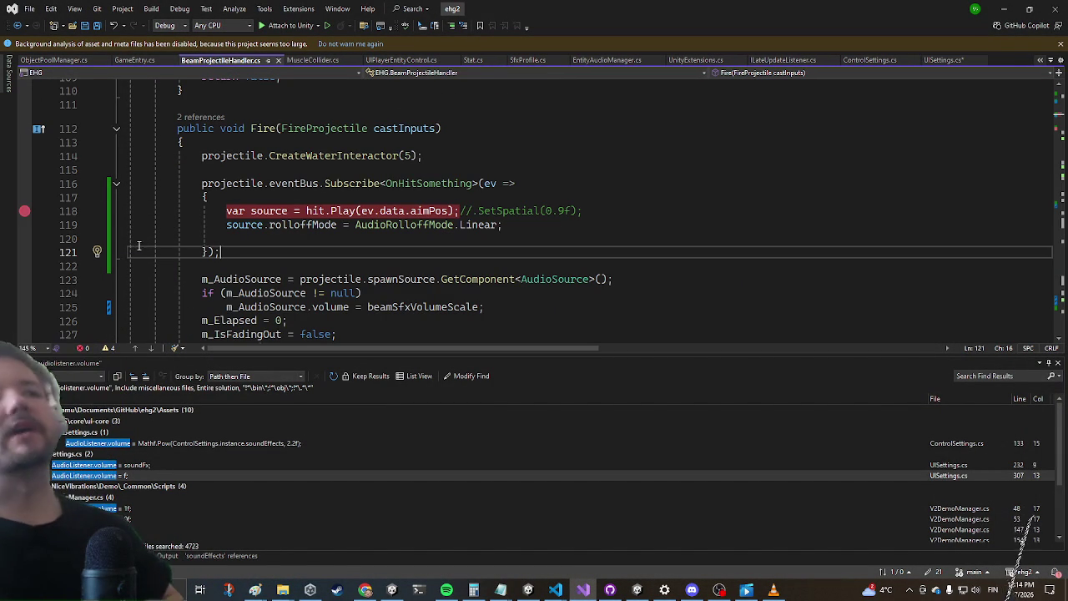
{"action": "mouse_move", "coordinate": [370, 184]}
{"action": "left_click", "coordinate": [520, 230]}
{"action": "double_click", "coordinate": [431, 225]}
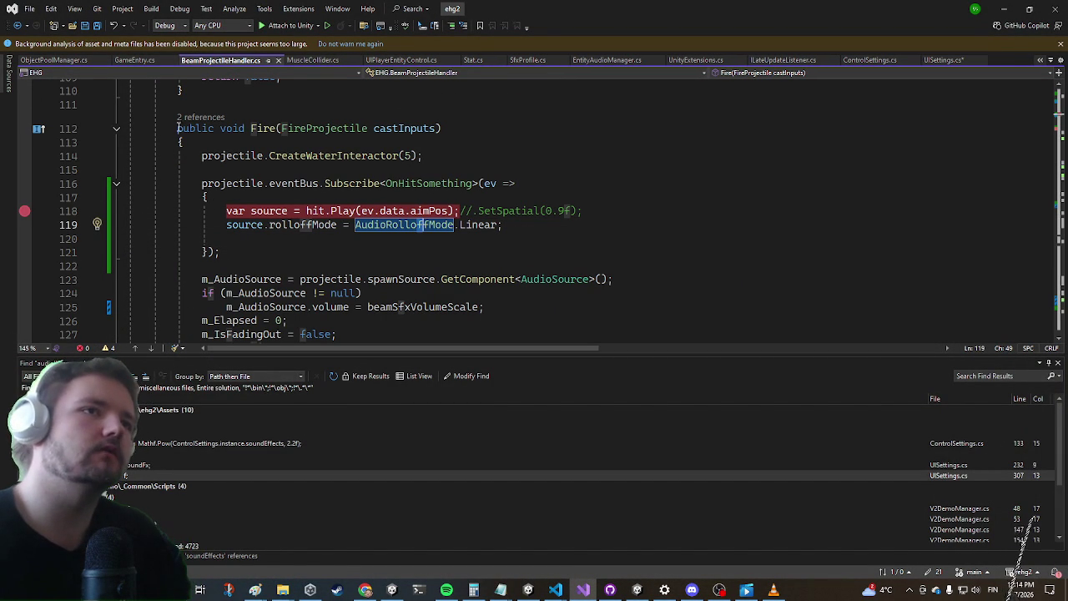
{"action": "left_click", "coordinate": [343, 209]}
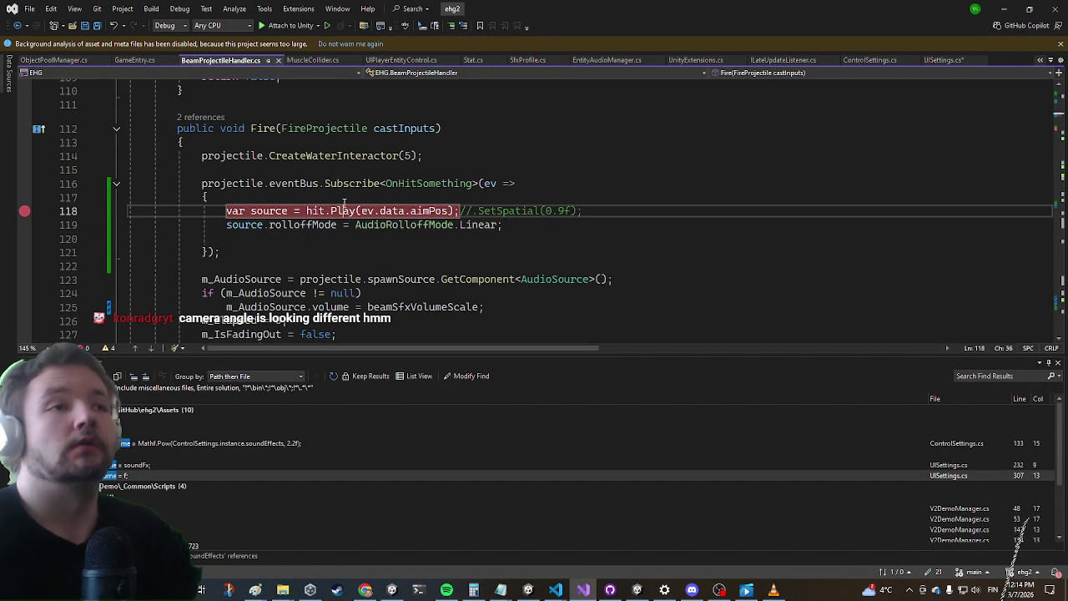
{"action": "key", "text": "F12"}
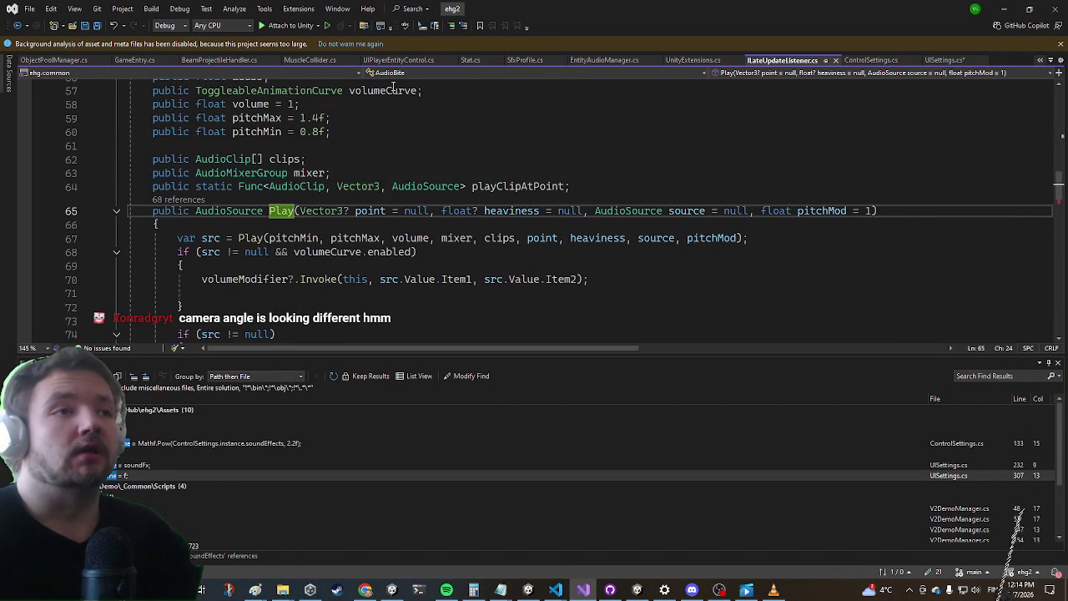
Add a public AudioRolloffMode rollOffMode field to AudioBite, defaulting to AudioRolloffMode.Logarithmic
{"action": "scroll", "coordinate": [277, 282], "scroll_direction": "up", "scroll_amount": 4}
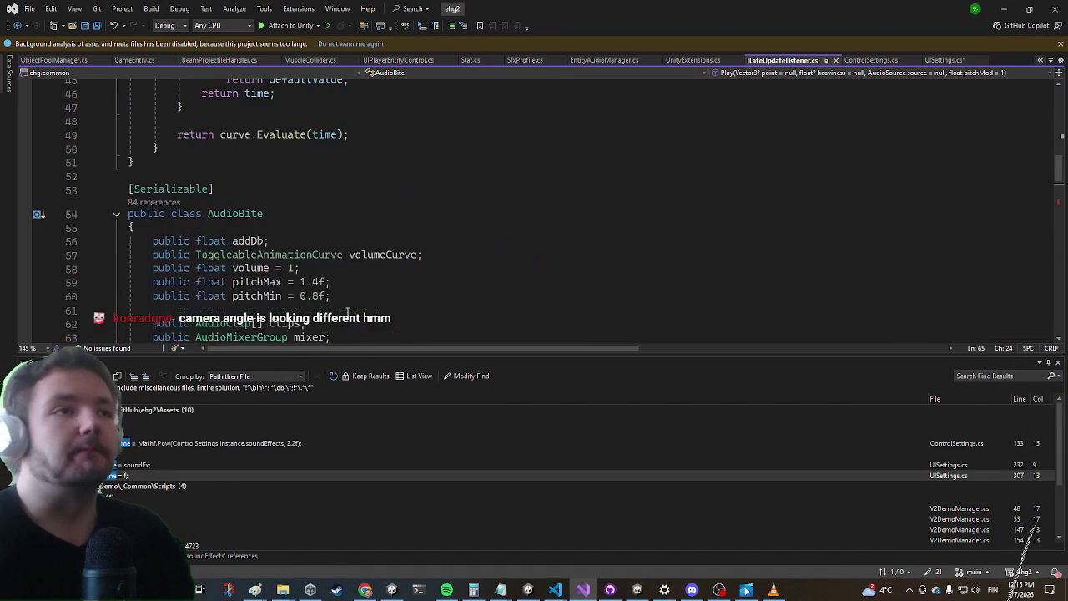
{"action": "scroll", "coordinate": [361, 309], "scroll_direction": "down", "scroll_amount": 2}
{"action": "left_click", "coordinate": [377, 252]}
{"action": "key", "text": "Return"}
{"action": "type", "text": "public AudioRolloffMode "}
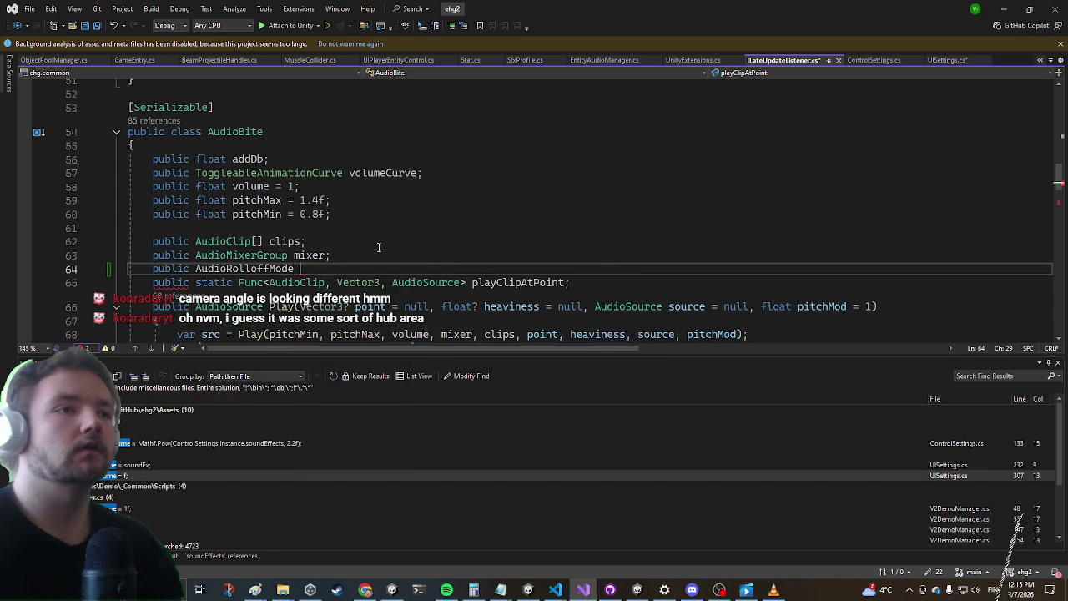
{"action": "type", "text": "rollO"}
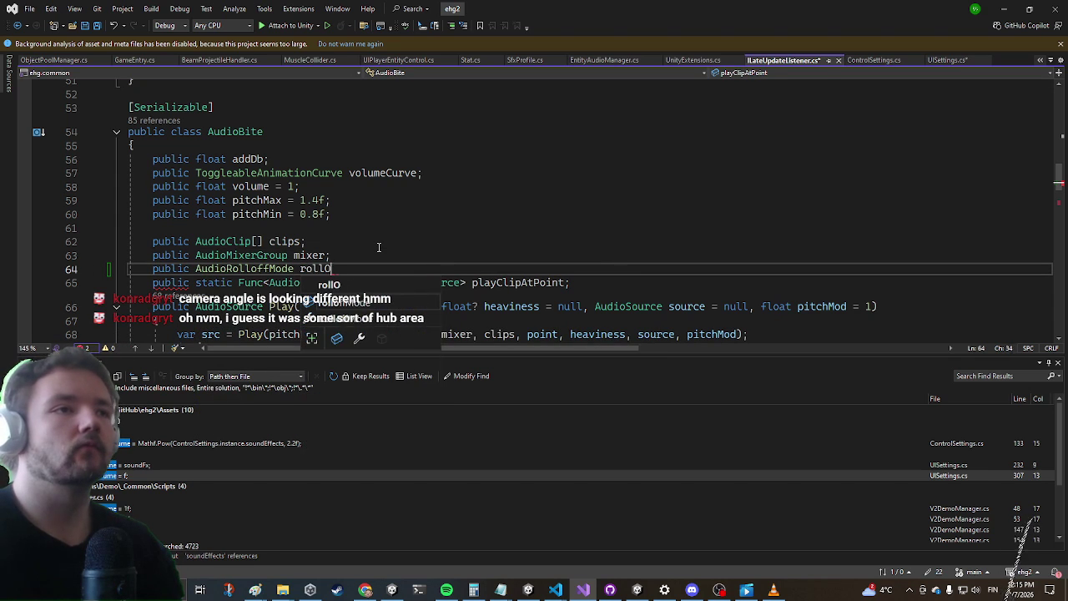
{"action": "type", "text": "ffMode ="}
{"action": "key", "text": "Tab"}
{"action": "type", "text": "."}
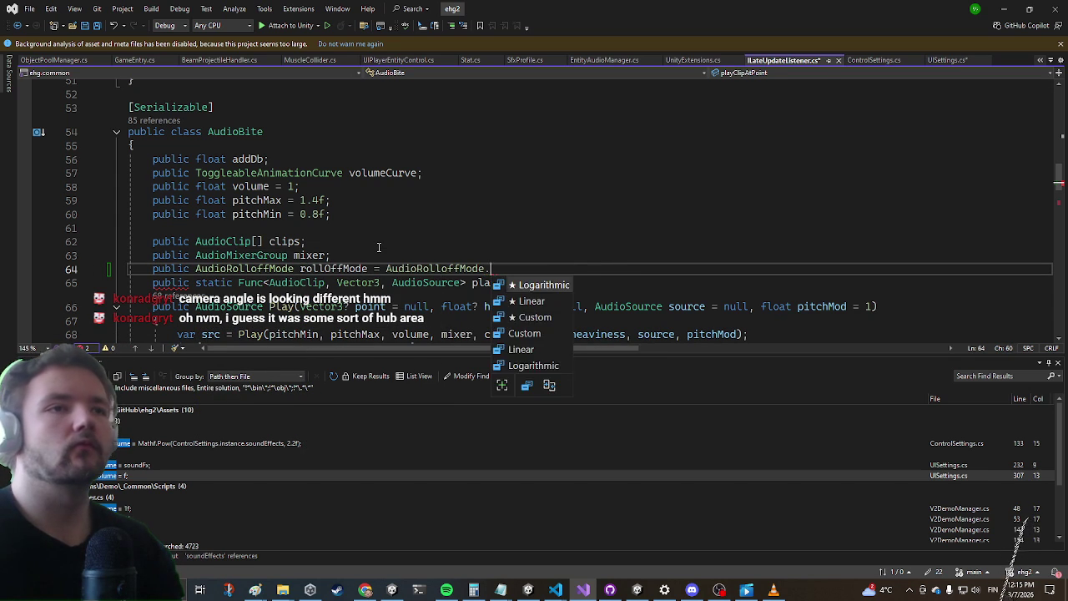
{"action": "key", "text": "Up"}
{"action": "key", "text": "Tab"}
{"action": "key", "text": "Return"}
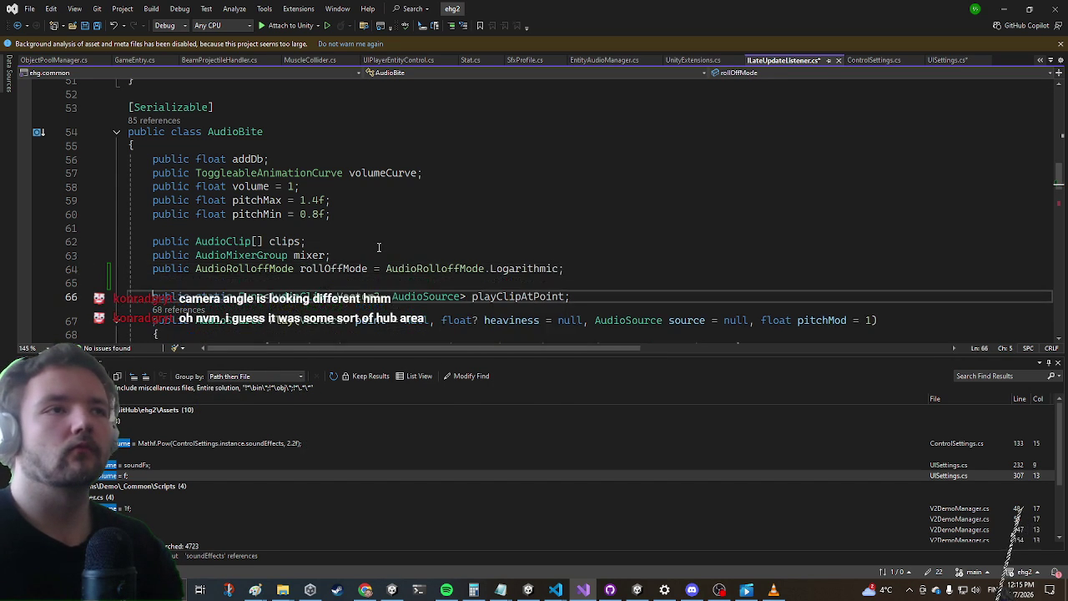
In Play, wrap the onSource call in braces and assign the source's rolloffMode from rollOffMode
{"action": "key", "text": "Down"}
{"action": "key", "text": "Down"}
{"action": "key", "text": "Down"}
{"action": "key", "text": "Up"}
{"action": "key", "text": "Up"}
{"action": "key", "text": "Up"}
{"action": "key", "text": "Down"}
{"action": "key", "text": "Down"}
{"action": "key", "text": "Down"}
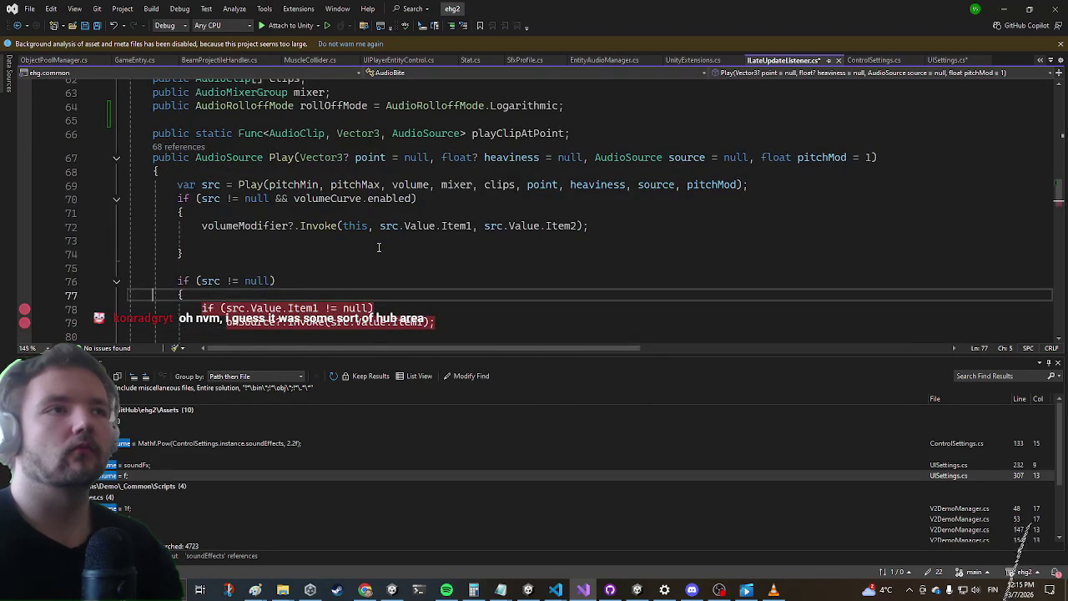
{"action": "key", "text": "Up"}
{"action": "key", "text": "Up"}
{"action": "key", "text": "Up"}
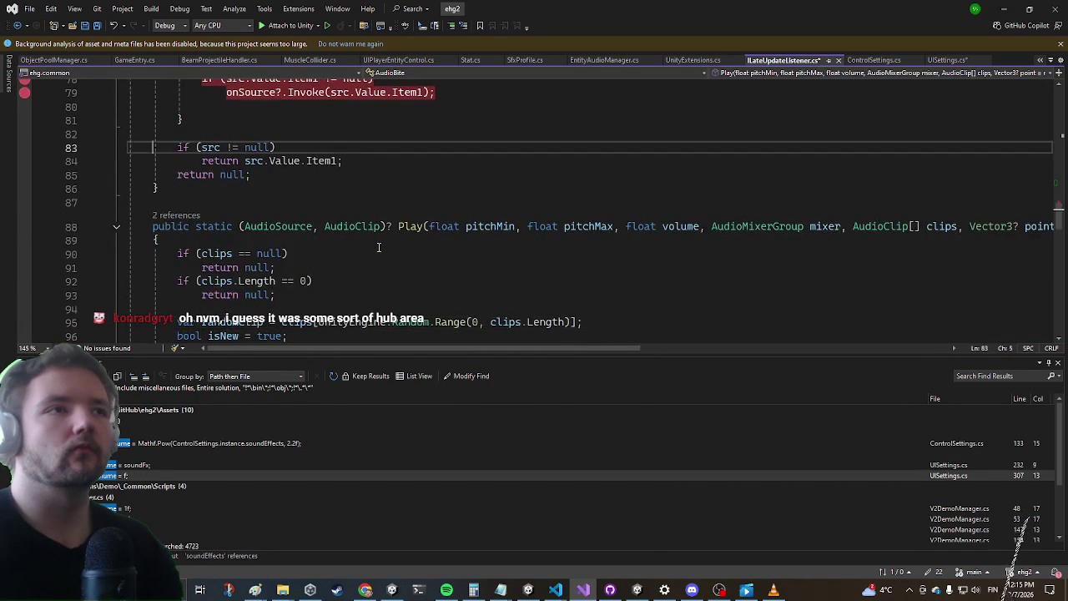
{"action": "key", "text": "Down"}
{"action": "key", "text": "Down"}
{"action": "key", "text": "Down"}
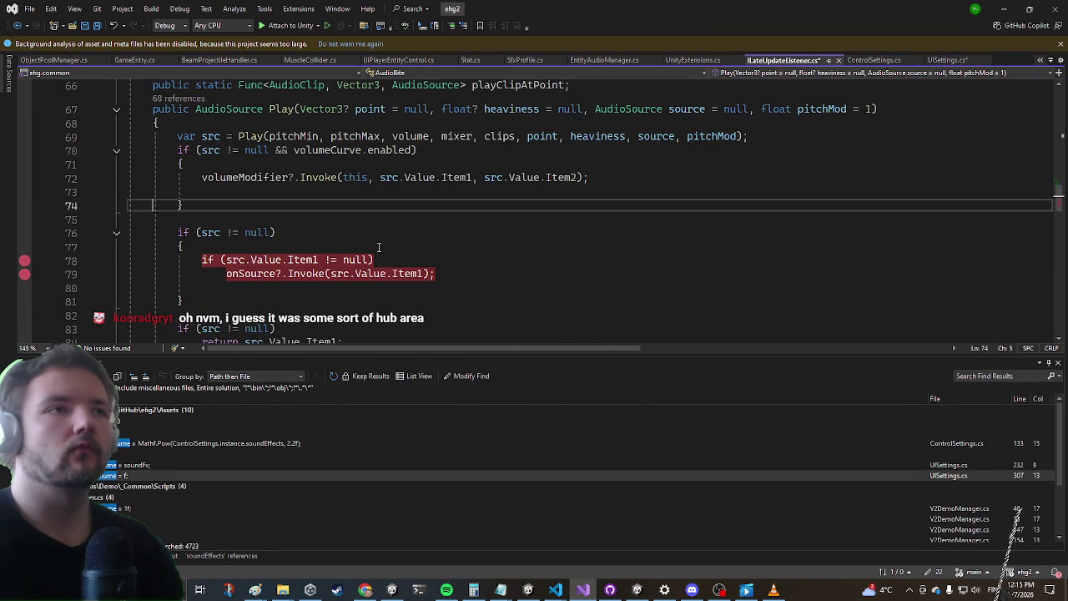
{"action": "type", "text": "src.Val"}
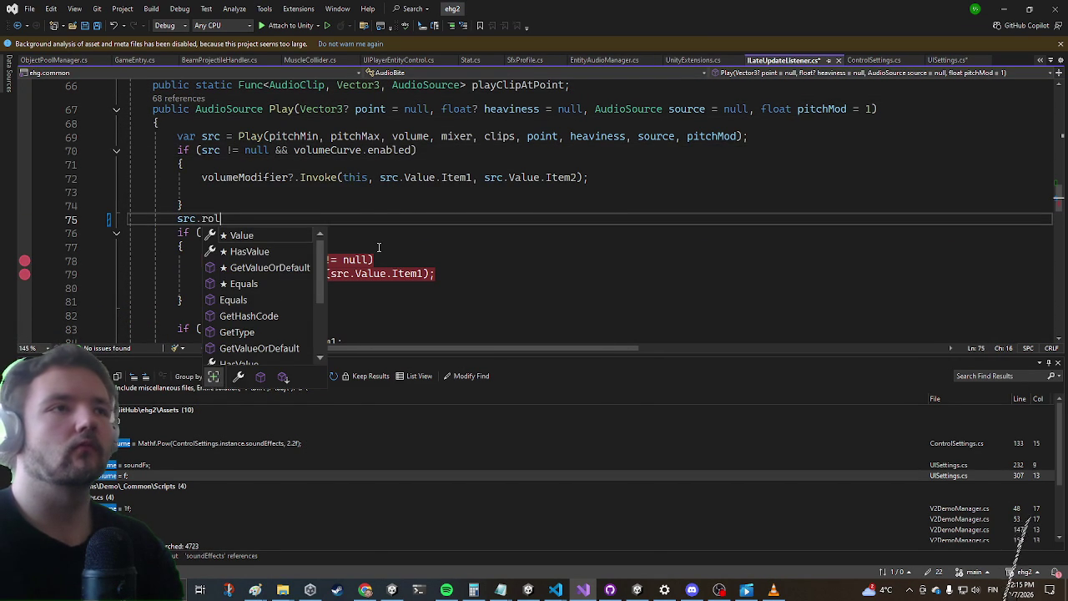
{"action": "key", "text": "BackSpace"}
{"action": "key", "text": "BackSpace"}
{"action": "key", "text": "BackSpace"}
{"action": "key", "text": "Down"}
{"action": "key", "text": "Down"}
{"action": "key", "text": "Down"}
{"action": "key", "text": "Return"}
{"action": "type", "text": "{"}
{"action": "key", "text": "Return"}
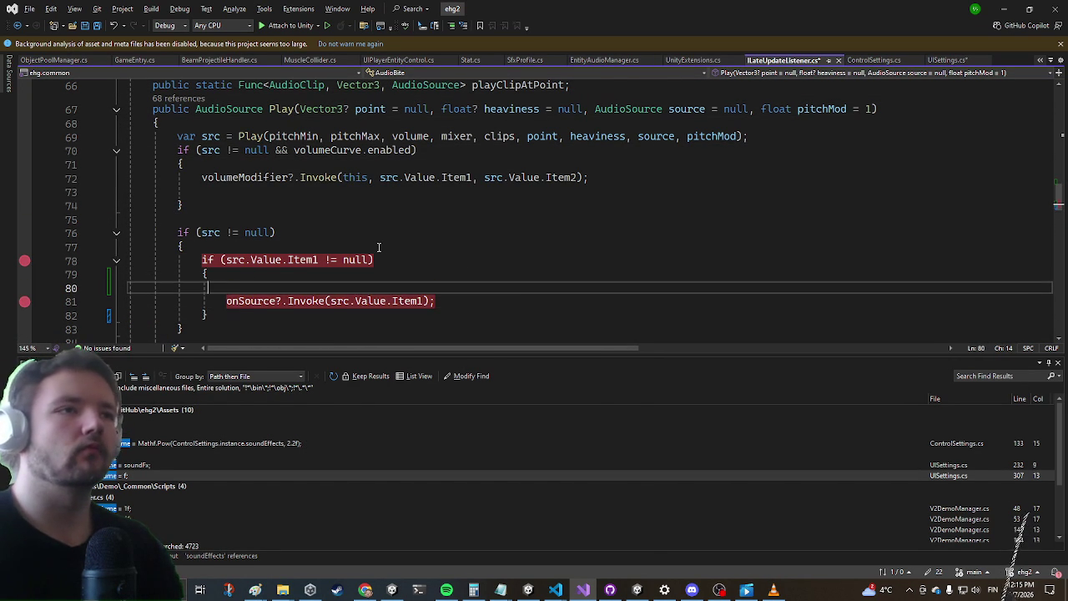
{"action": "type", "text": "src."}
{"action": "key", "text": "ctrl+z"}
{"action": "key", "text": "ctrl+z"}
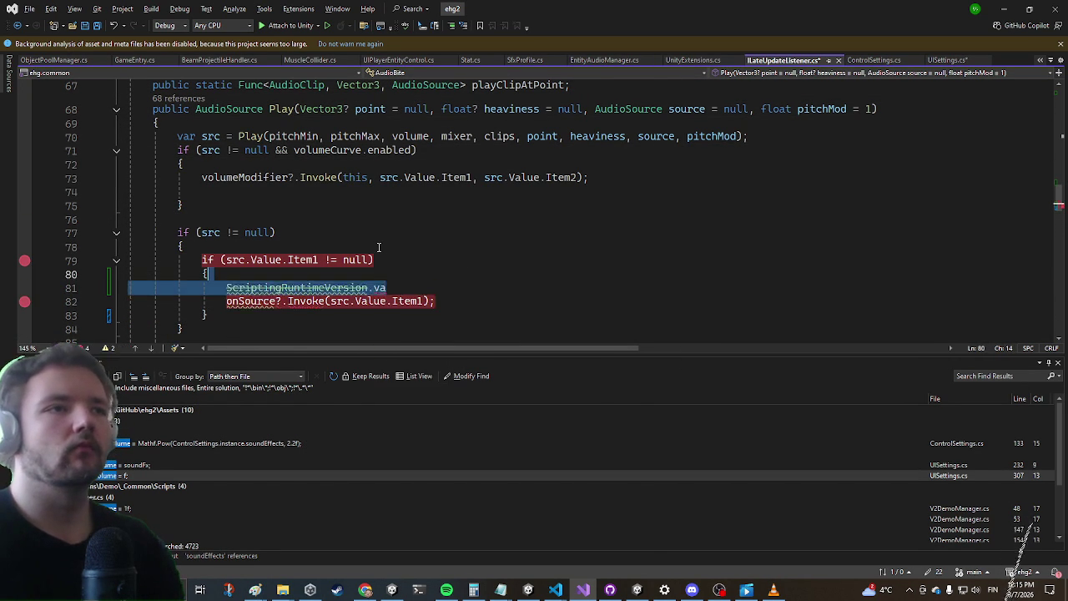
{"action": "type", "text": "rc.Value"}
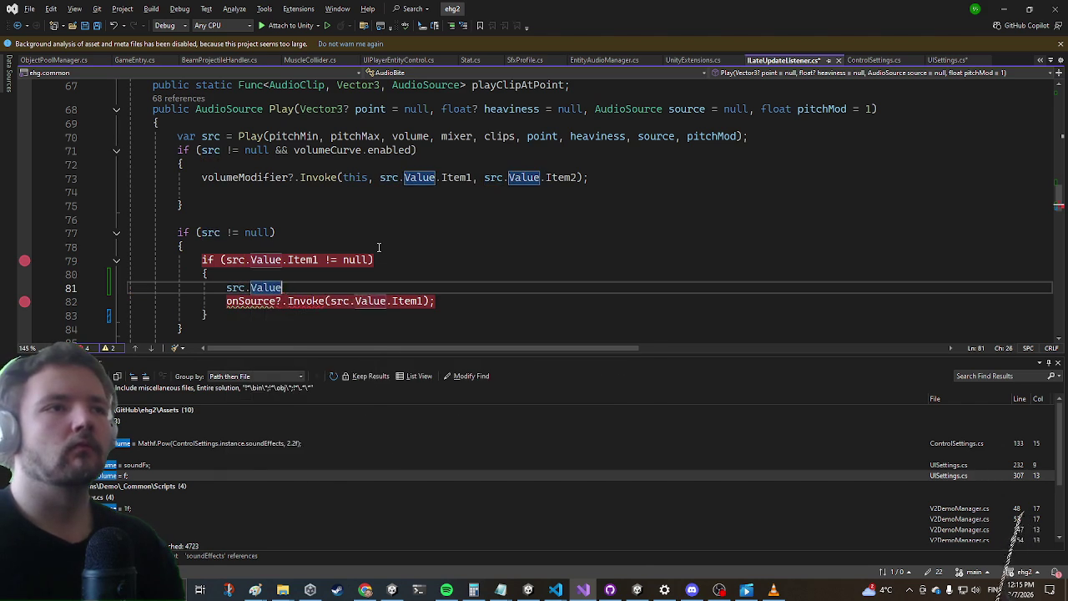
{"action": "type", "text": ".Item1.ro"}
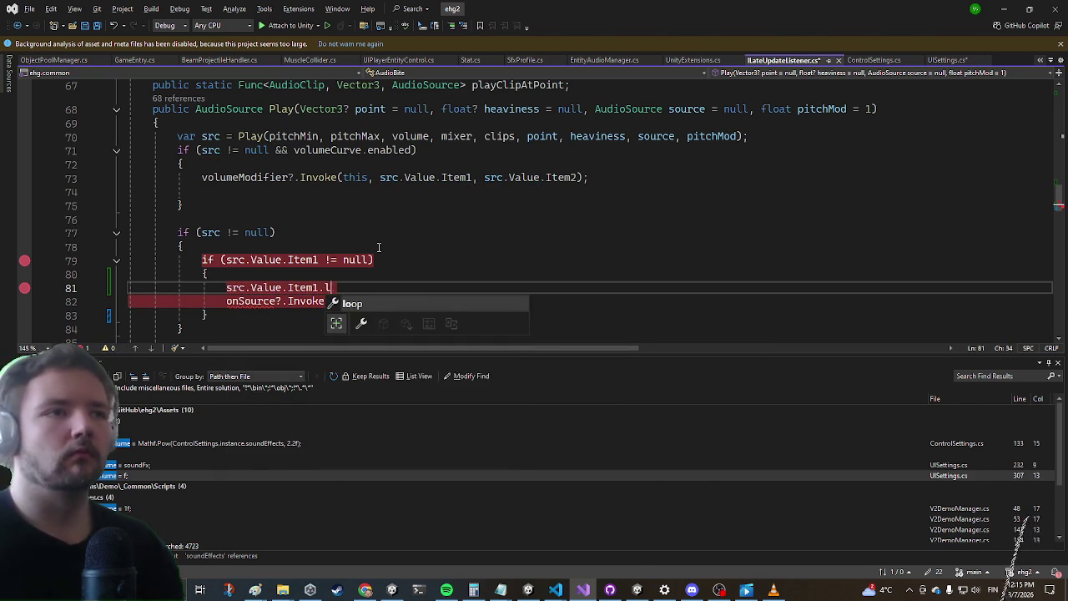
{"action": "type", "text": "lloffMode = rol"}
{"action": "key", "text": "Tab"}
{"action": "scroll", "coordinate": [281, 201], "scroll_direction": "up", "scroll_amount": 5}
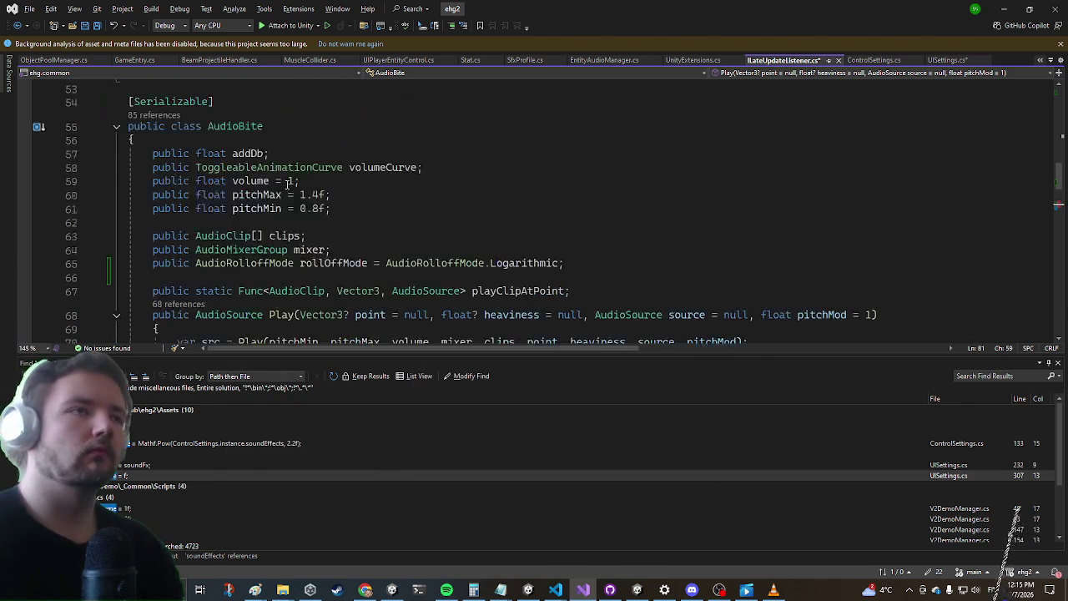
{"action": "key", "text": "ctrl+minus"}
Delete the Linear roll-off line from BeamProjectileHandler.cs and stop the running game in Unity
{"action": "mouse_move", "coordinate": [515, 224]}
{"action": "left_mouse_down"}
{"action": "mouse_move", "coordinate": [192, 238]}
{"action": "mouse_move", "coordinate": [186, 225]}
{"action": "left_mouse_up"}
{"action": "key", "text": "Delete"}
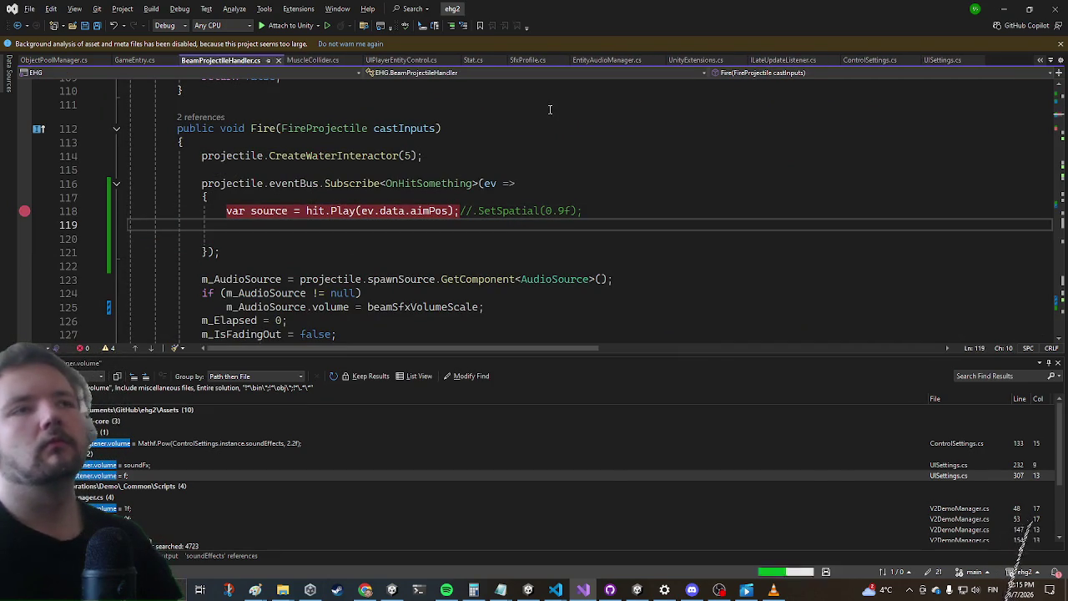
{"action": "key", "text": "alt+Tab"}
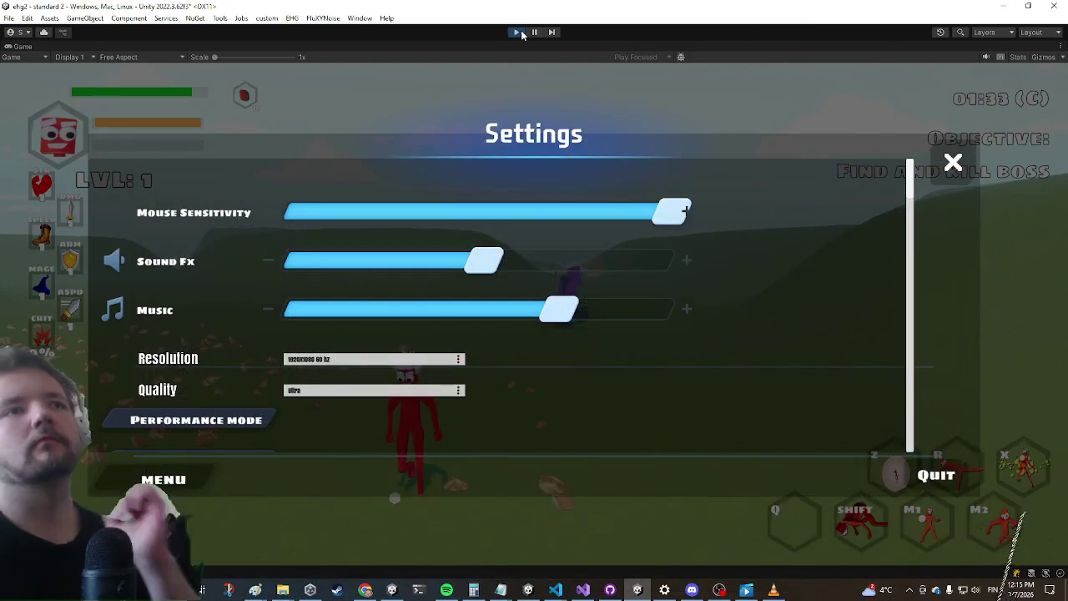
{"action": "left_click", "coordinate": [517, 32]}
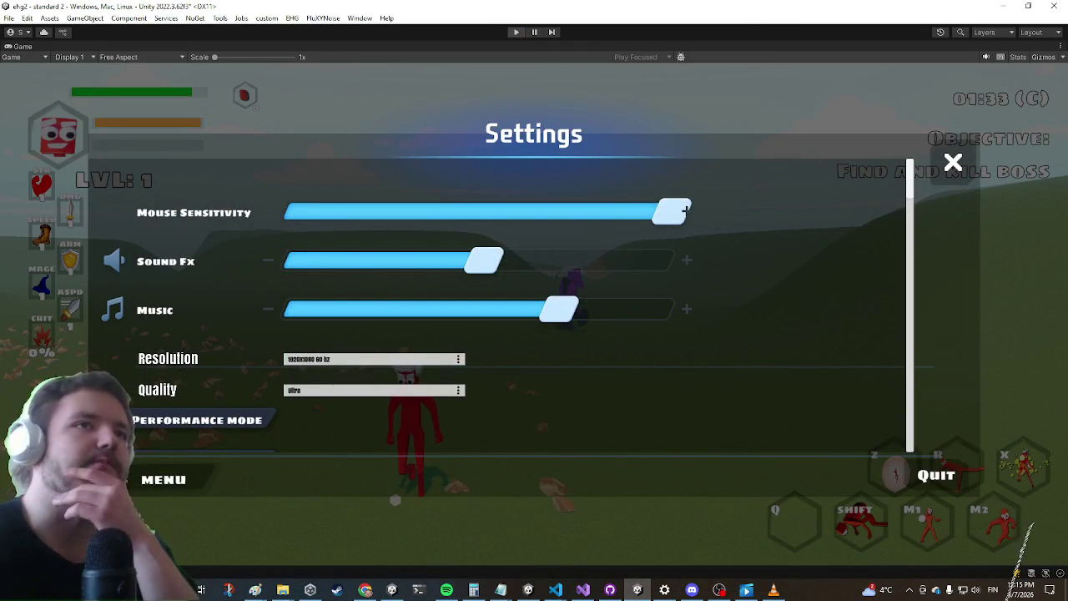
{"action": "key", "text": "alt+Tab"}
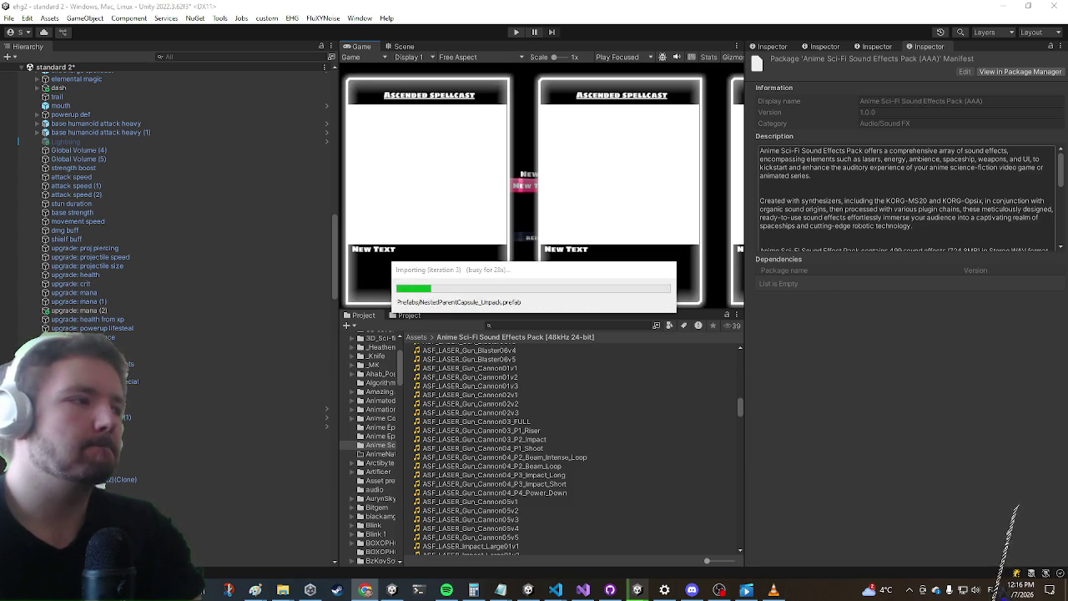
{"action": "key", "text": "alt+Tab"}
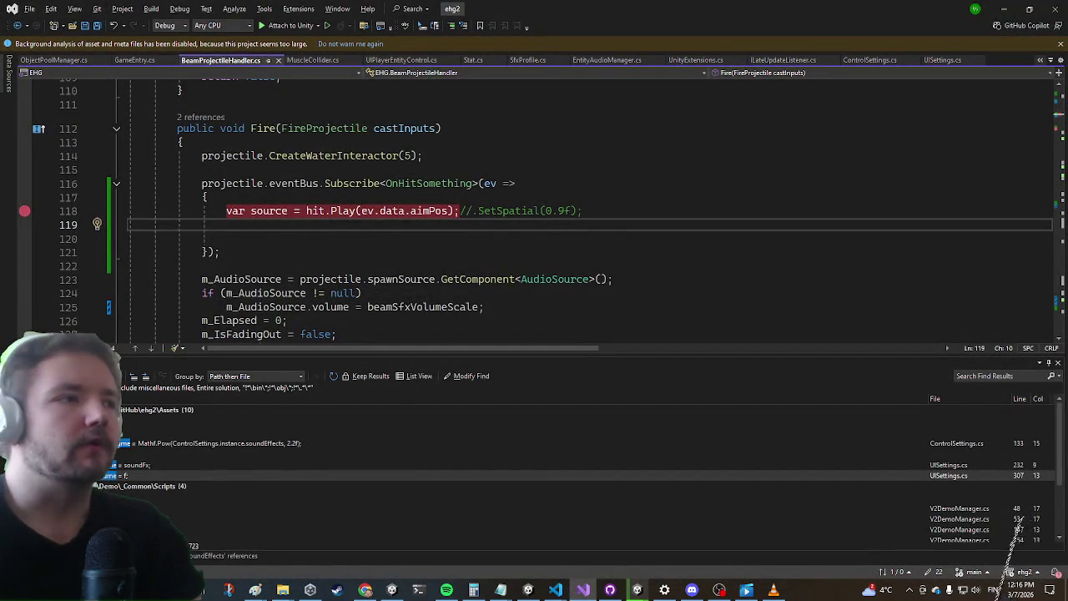
{"action": "left_click", "coordinate": [1003, 8]}
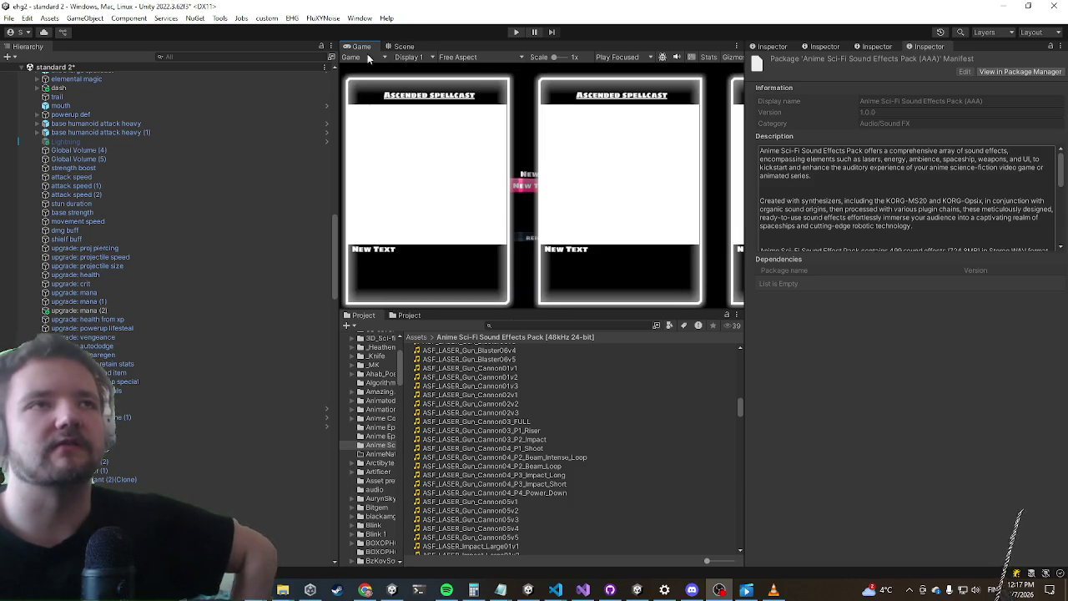
Restart play mode with a maximized Game view, run to the chest and equip its Laser item
{"action": "left_click", "coordinate": [518, 32]}
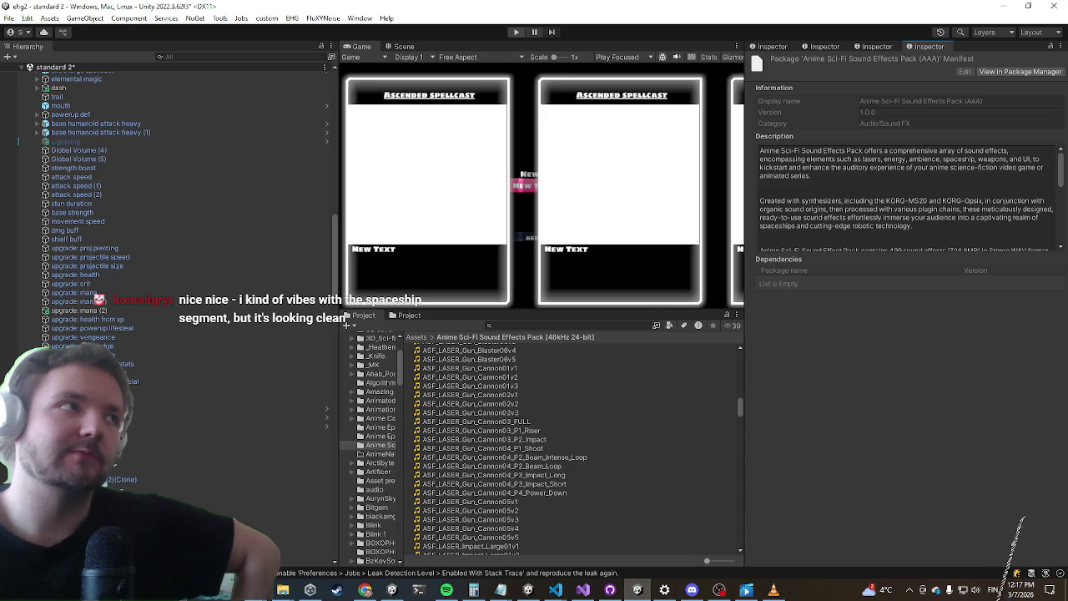
{"action": "key", "text": "ctrl+p"}
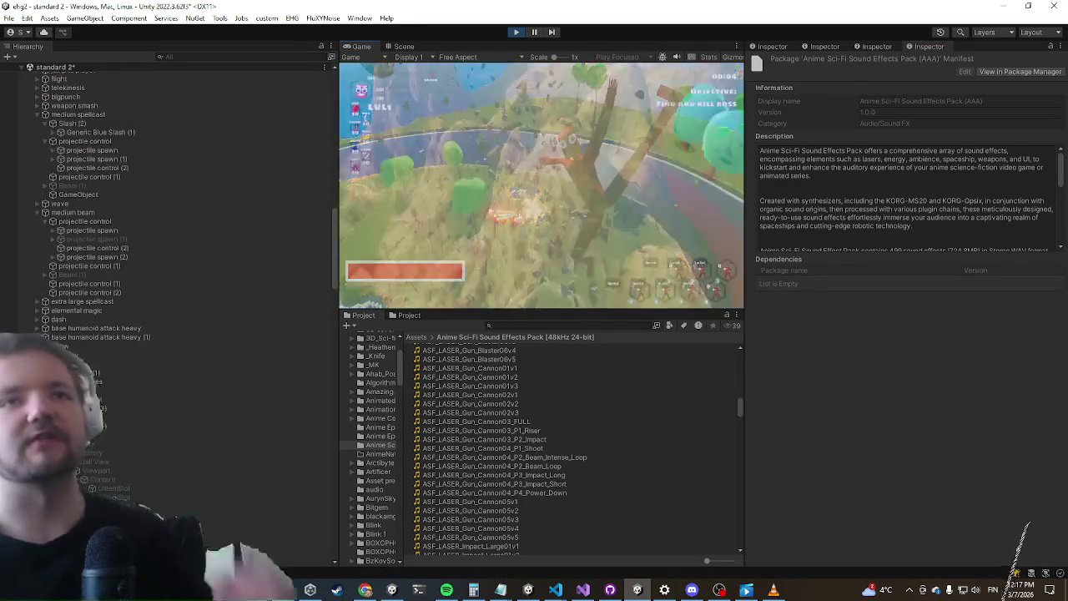
{"action": "key", "text": "shift+space"}
{"action": "key", "text": "w"}
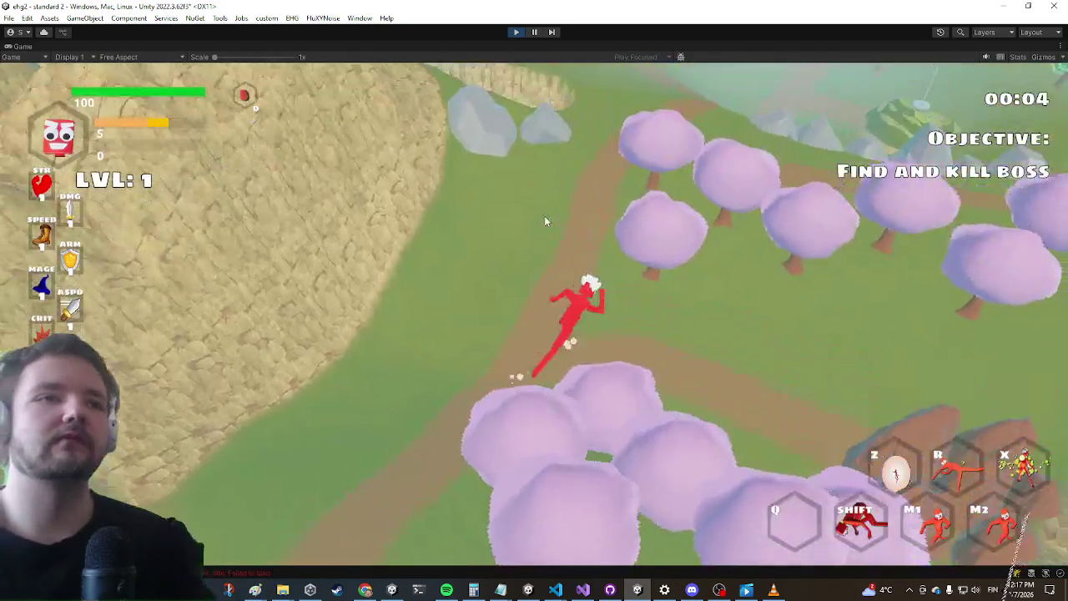
{"action": "key", "text": "w"}
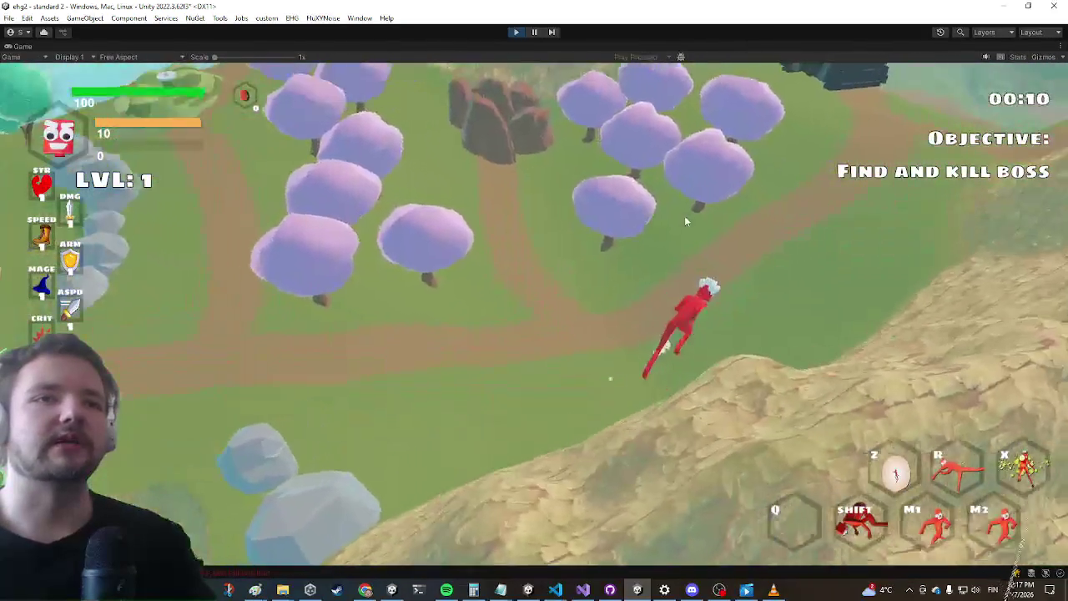
{"action": "key", "text": "w"}
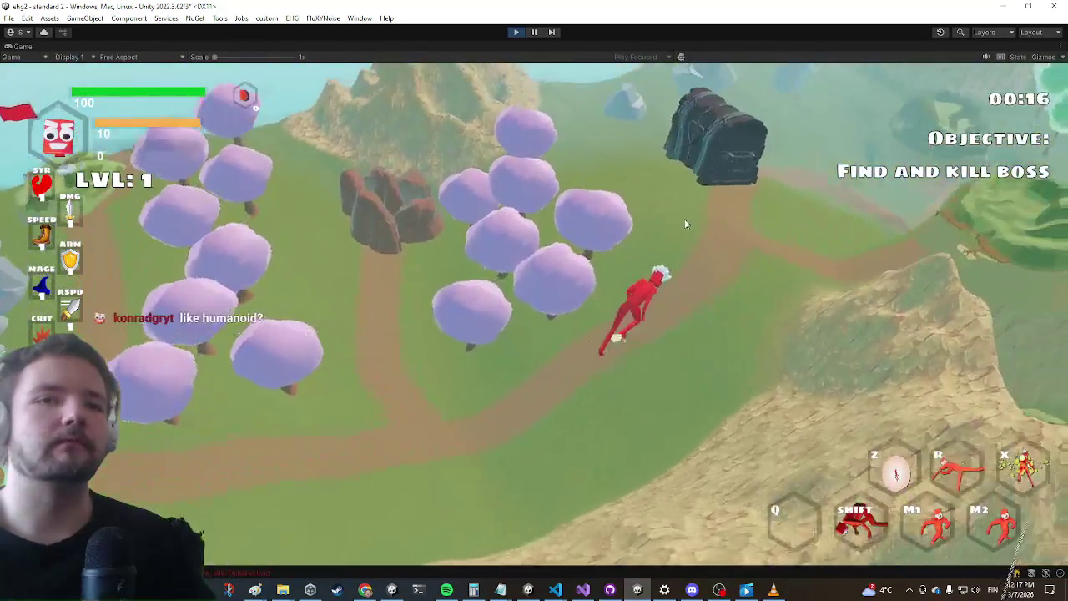
{"action": "key", "text": "w"}
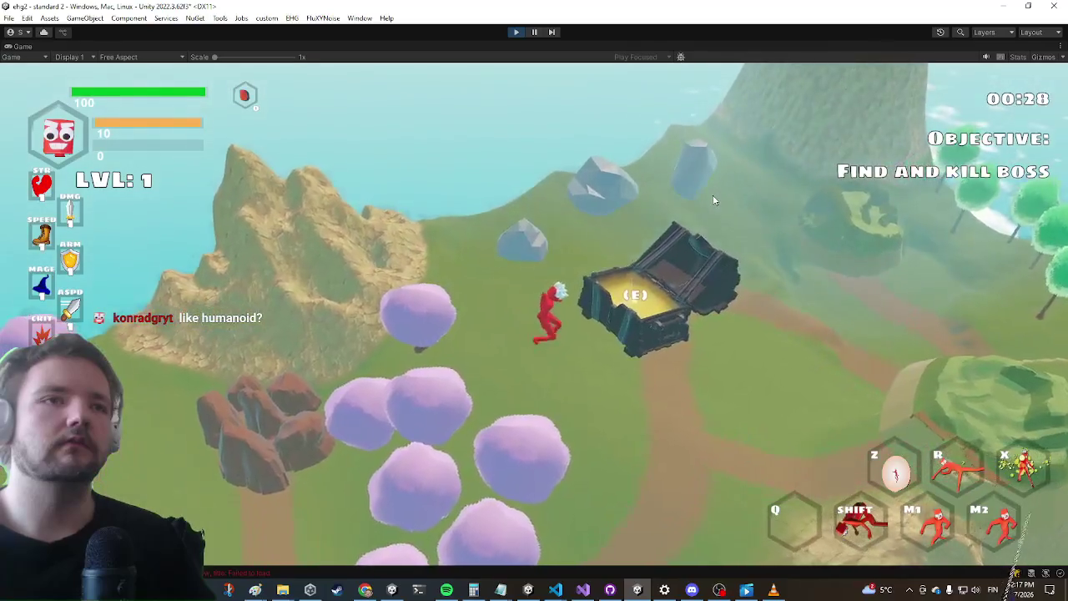
{"action": "key", "text": "e"}
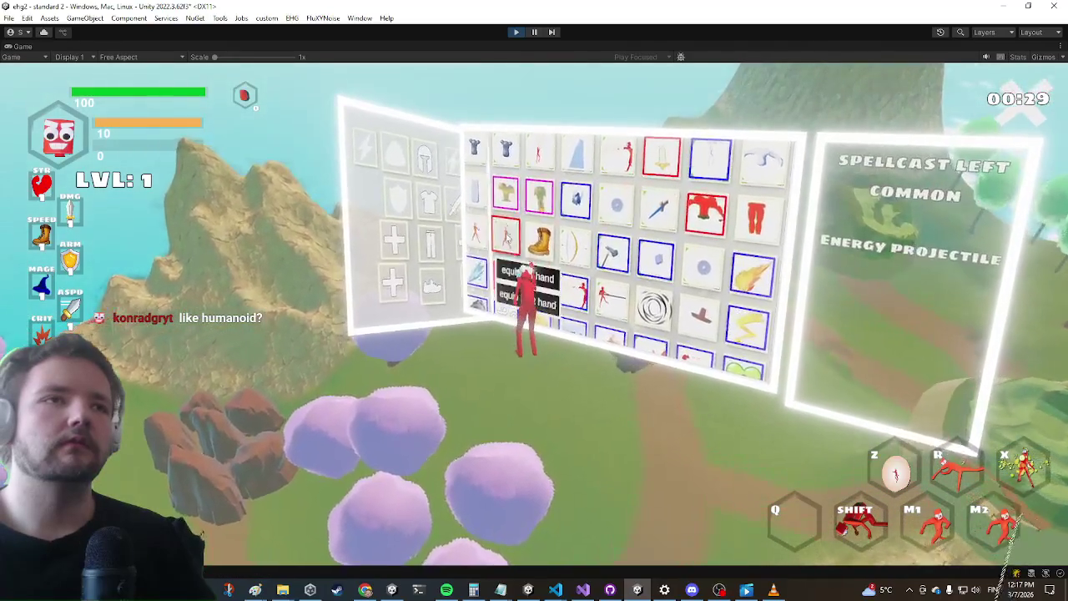
{"action": "left_click", "coordinate": [522, 272]}
{"action": "left_click", "coordinate": [585, 330]}
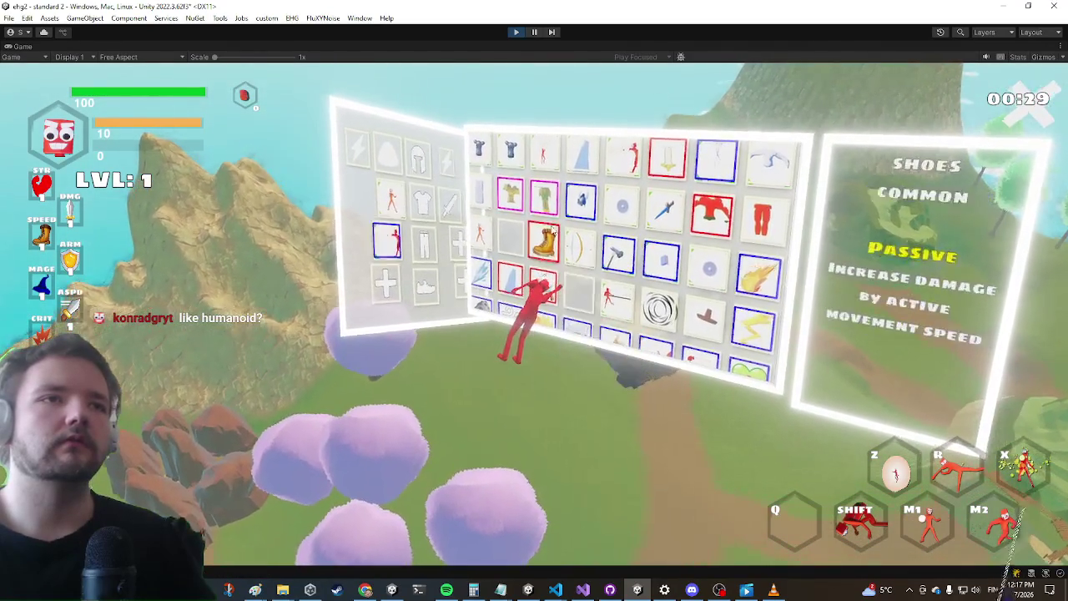
{"action": "key", "text": "e"}
Run along the path past the wooden bridge to the portal and travel to STANDARD 3 (B)
{"action": "key", "text": "w"}
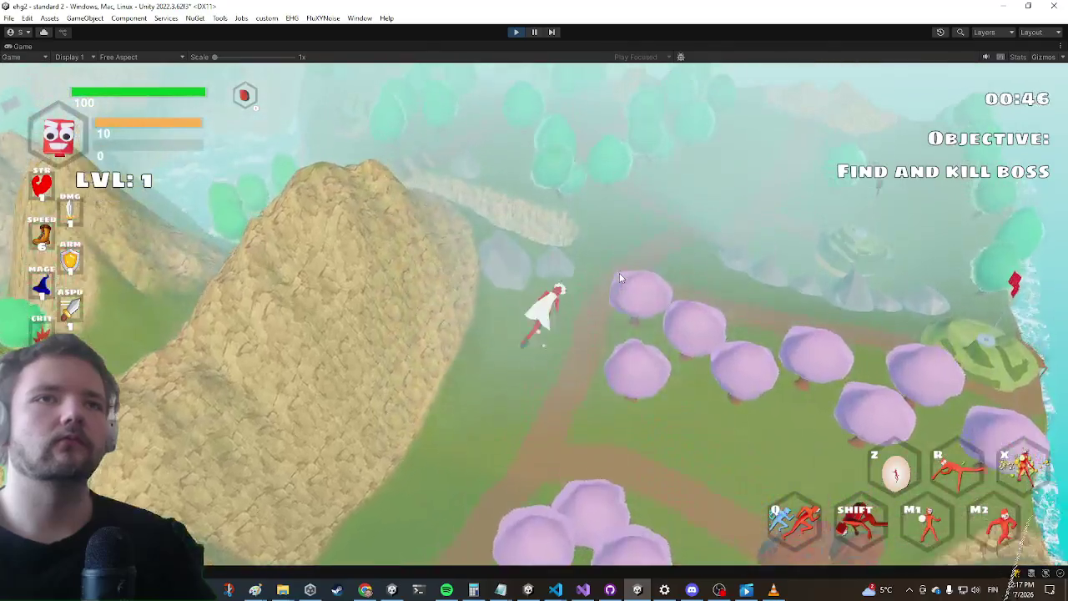
{"action": "key", "text": "w"}
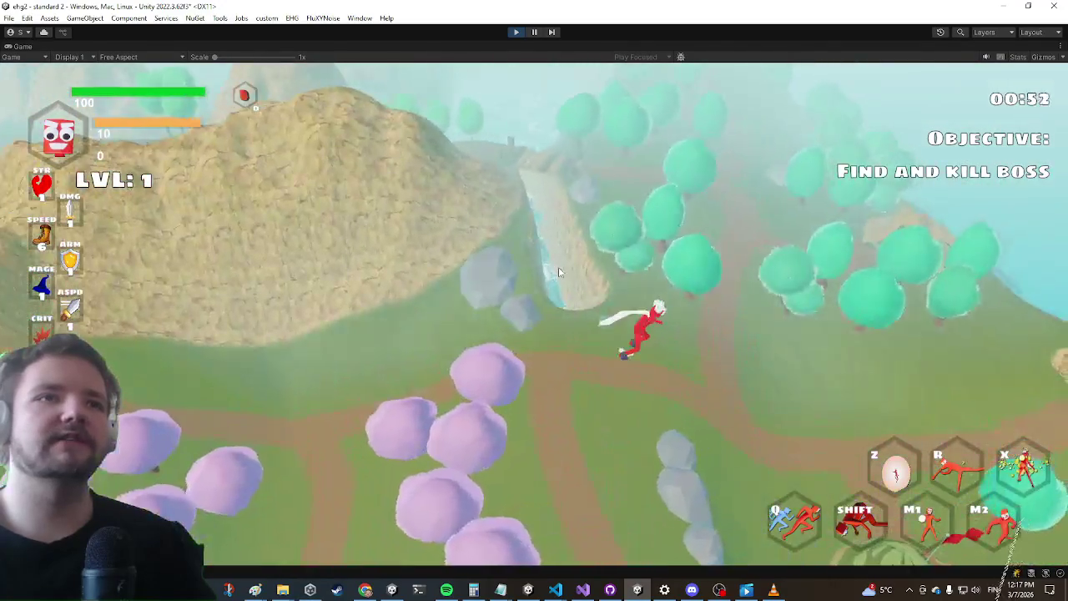
{"action": "key", "text": "w"}
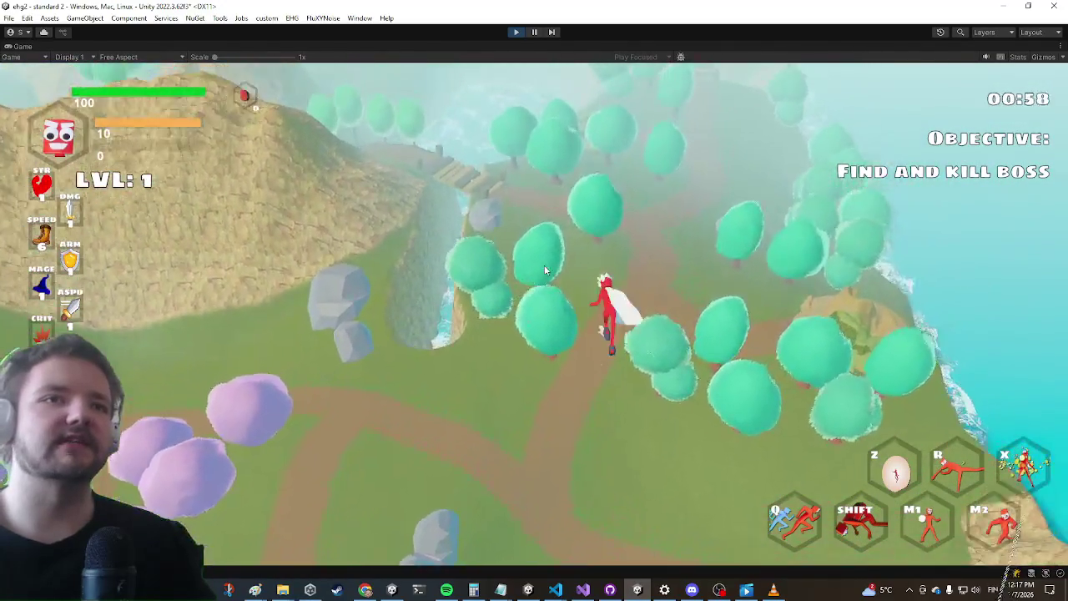
{"action": "key", "text": "w"}
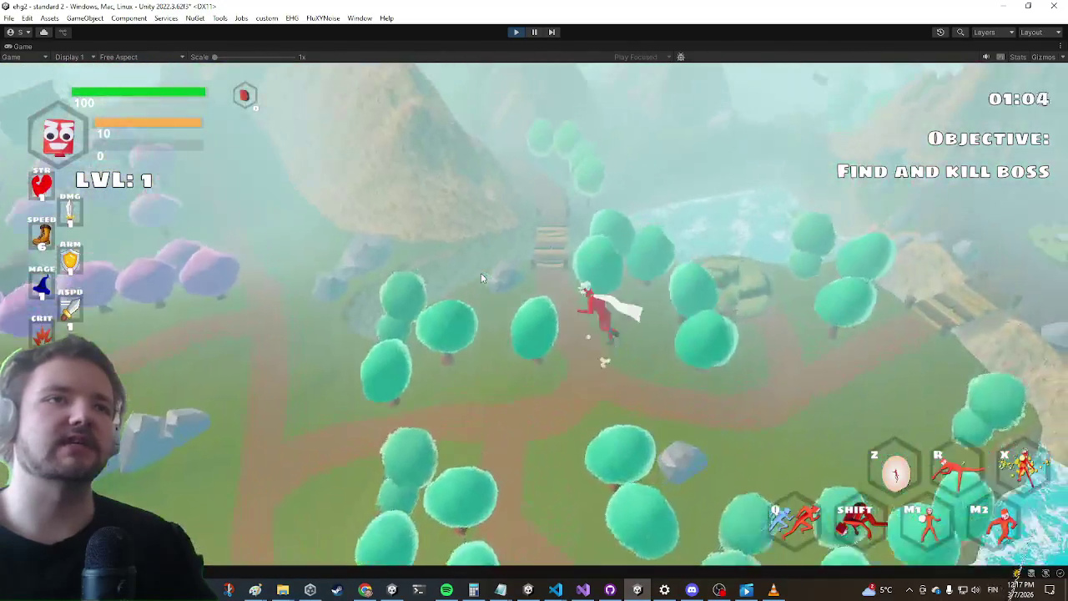
{"action": "key", "text": "w"}
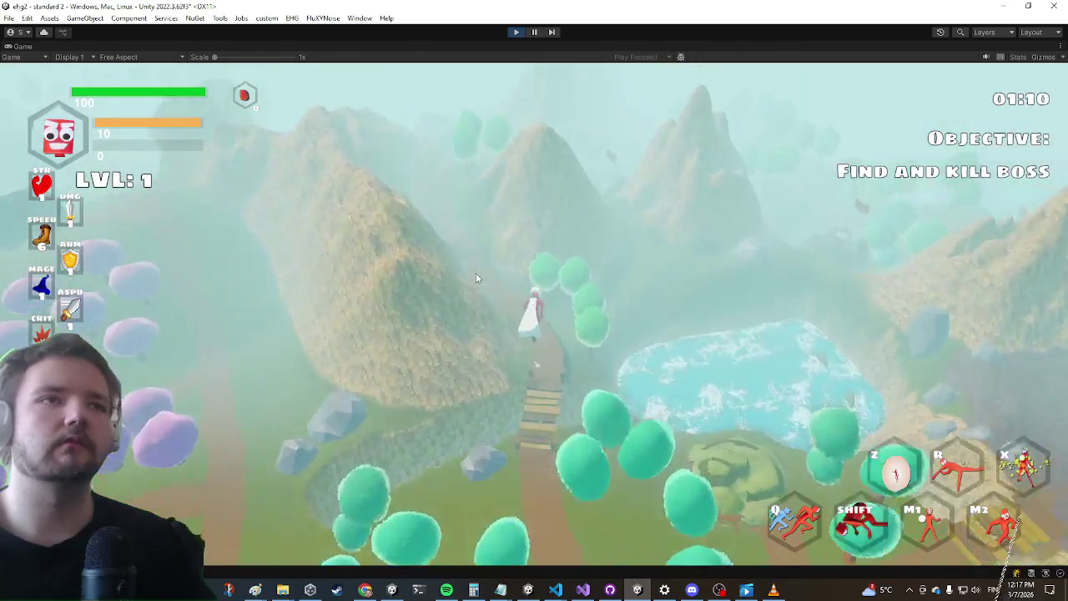
{"action": "key", "text": "w"}
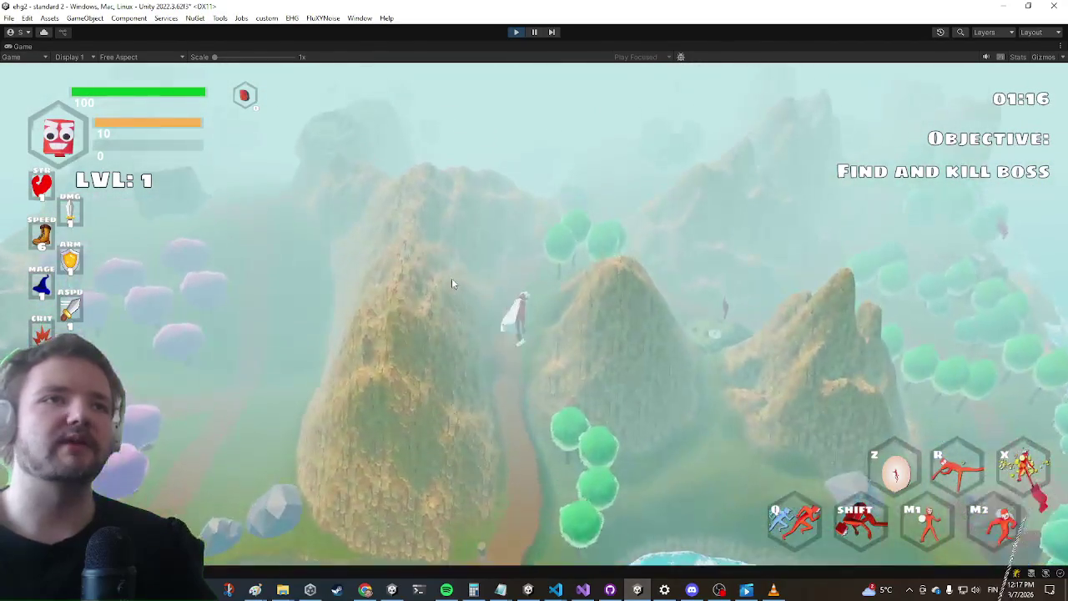
{"action": "key", "text": "w"}
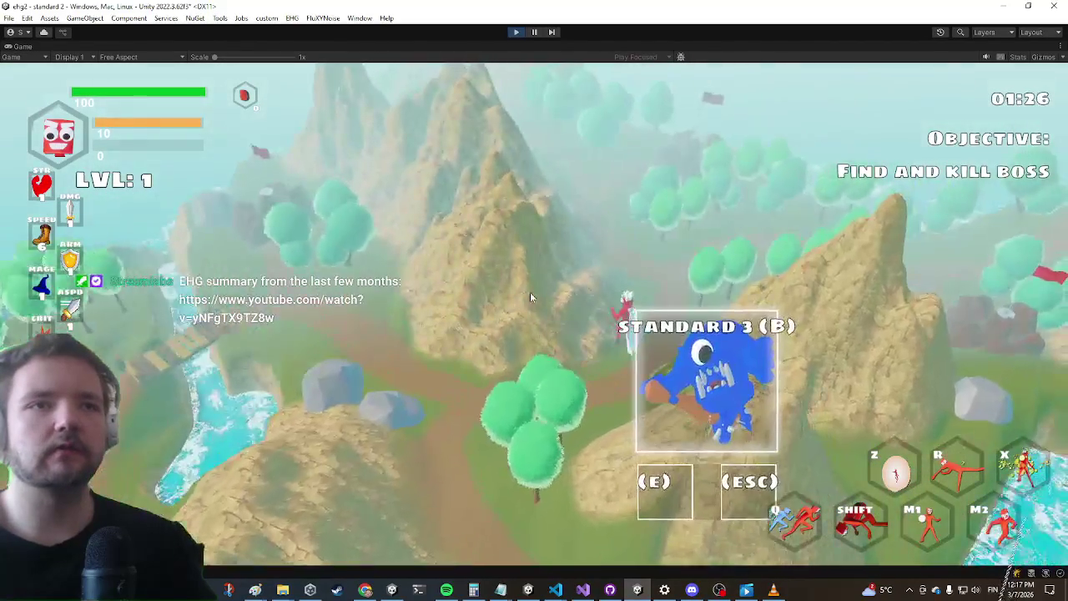
{"action": "key", "text": "e"}
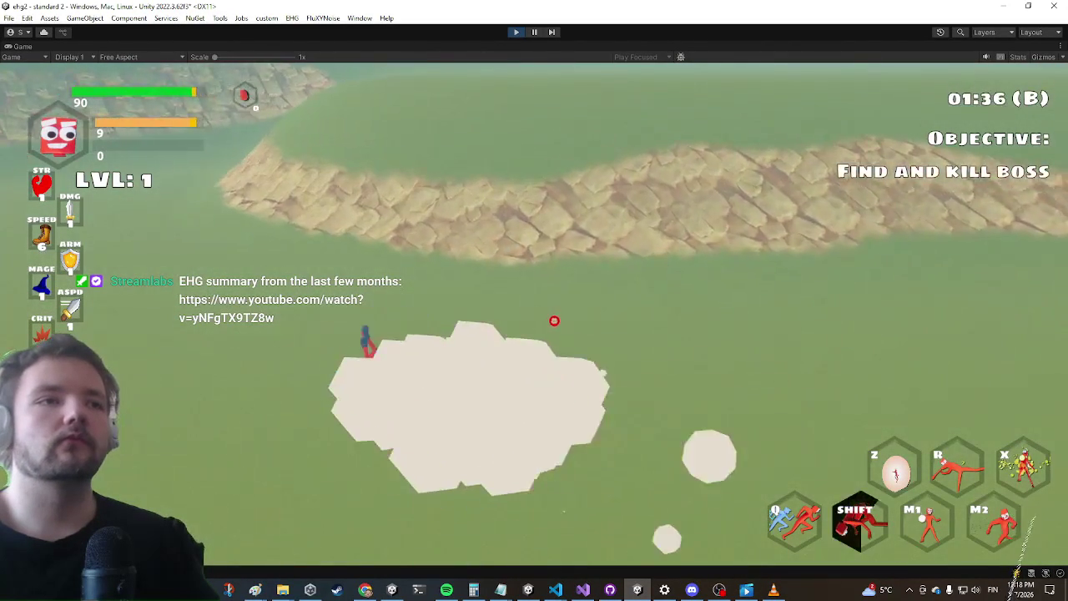
Fight the first Ronnie enemies with a beam shot, dashes and leaping secondary attacks
{"action": "key", "text": "w"}
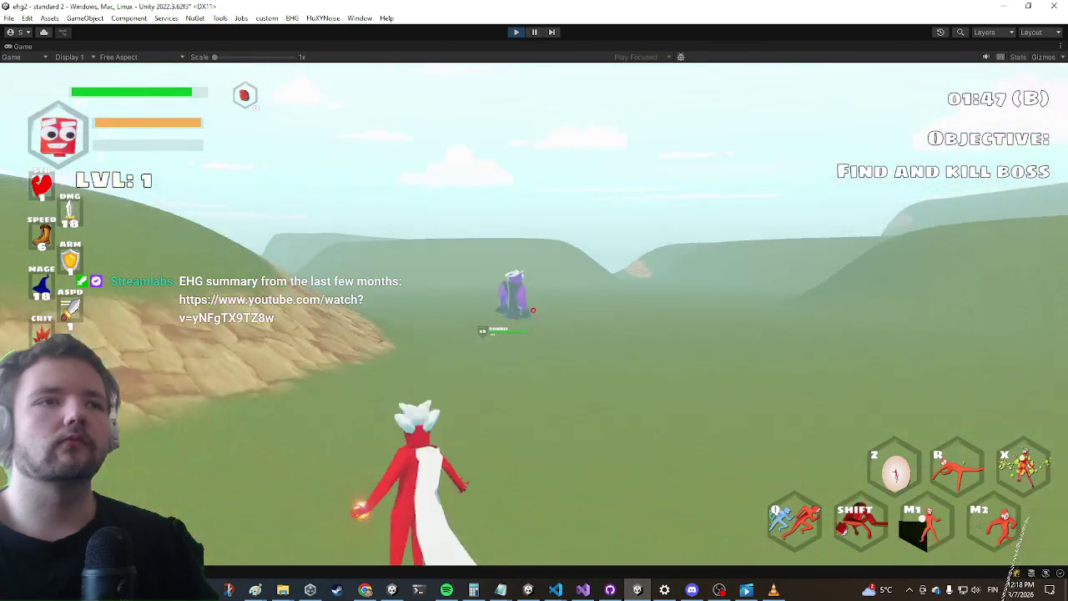
{"action": "left_click", "coordinate": [534, 326]}
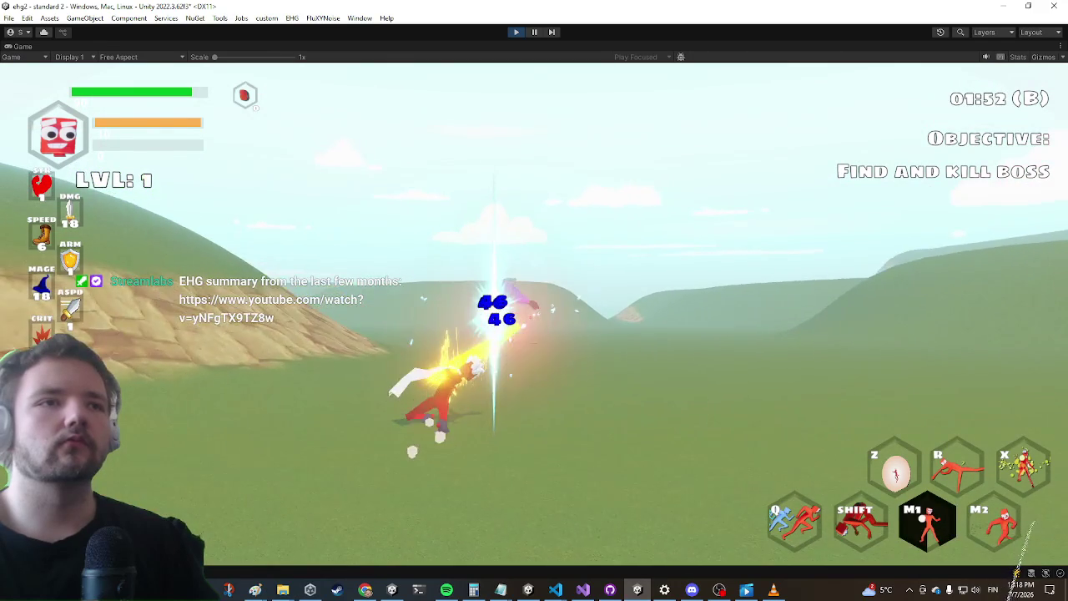
{"action": "key", "text": "shift"}
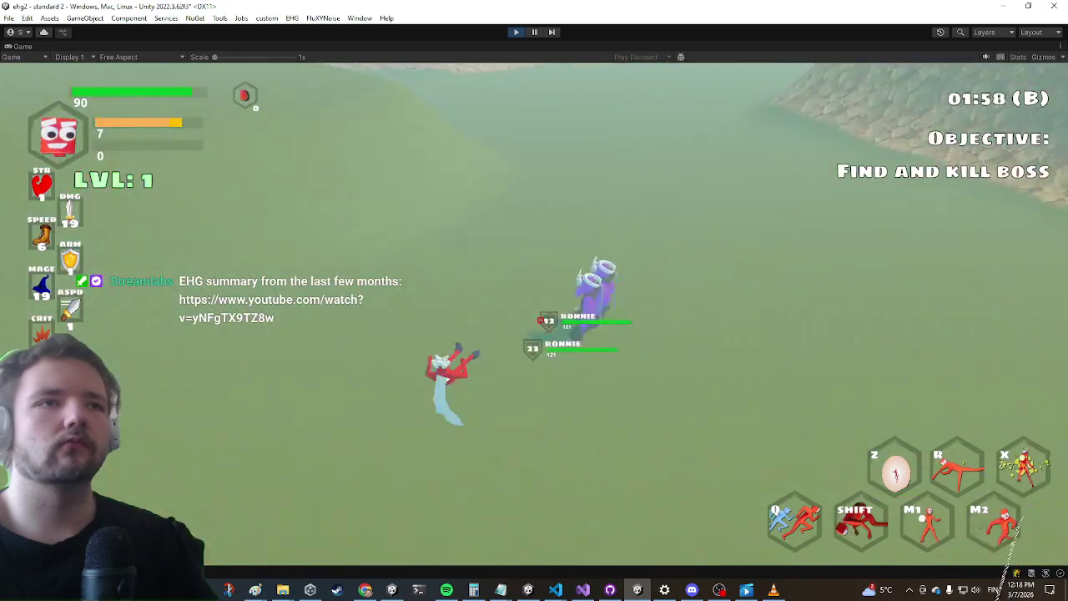
{"action": "right_click", "coordinate": [528, 318]}
{"action": "left_click", "coordinate": [509, 308]}
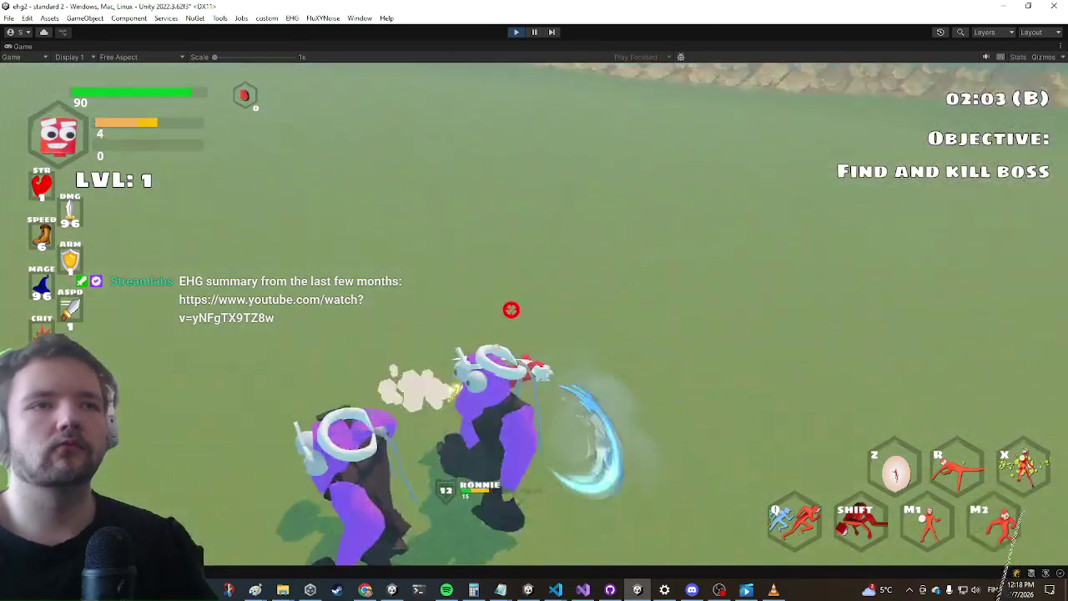
{"action": "right_click", "coordinate": [527, 303]}
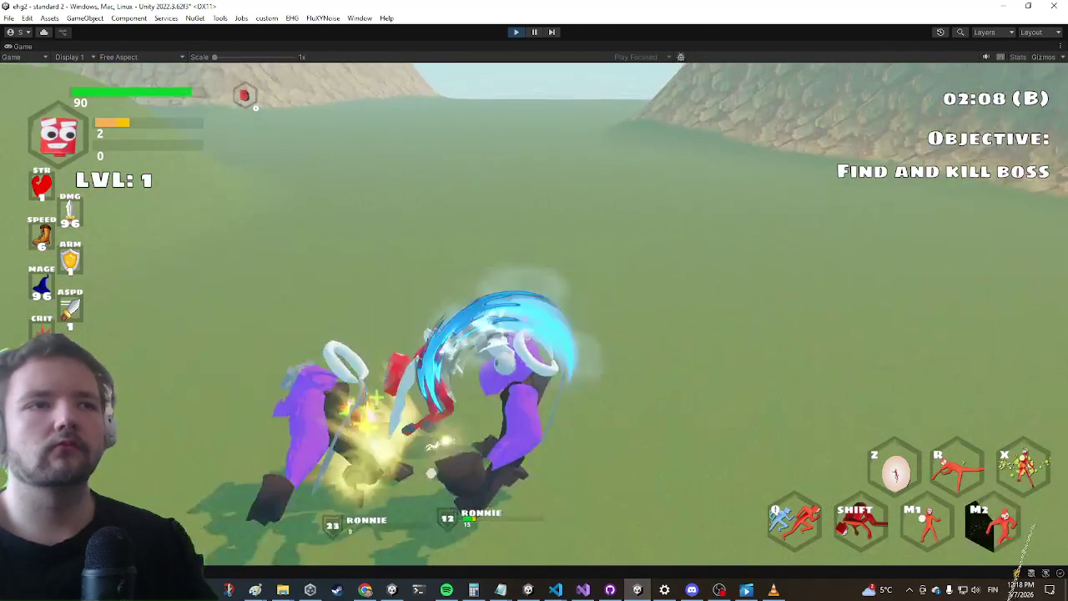
{"action": "key", "text": "shift"}
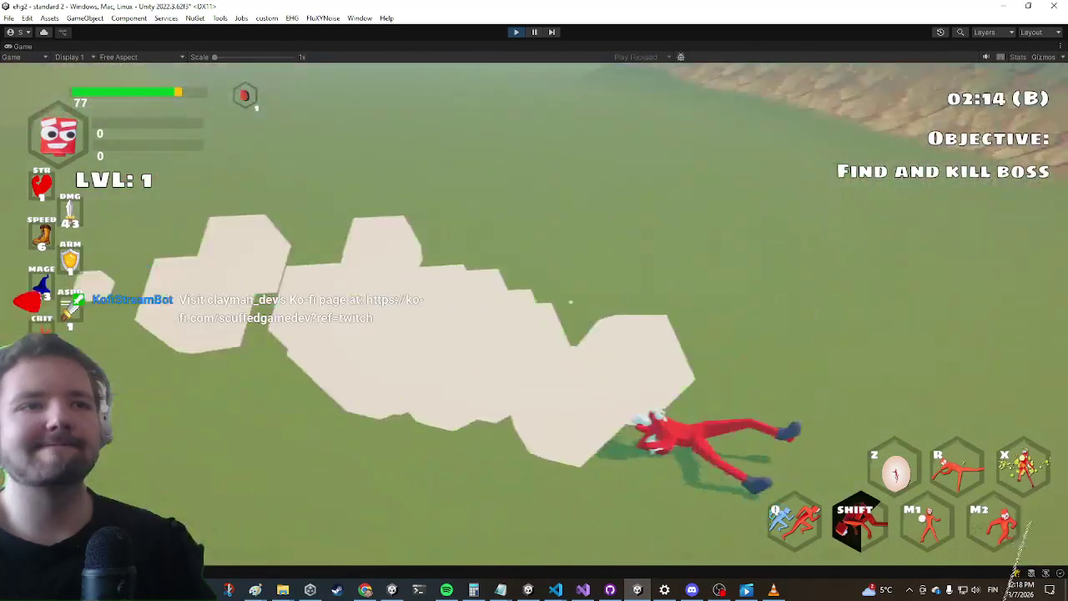
Attack the purple enemy and the group of three Ronnies, then open the in-game Settings menu
{"action": "key", "text": "w"}
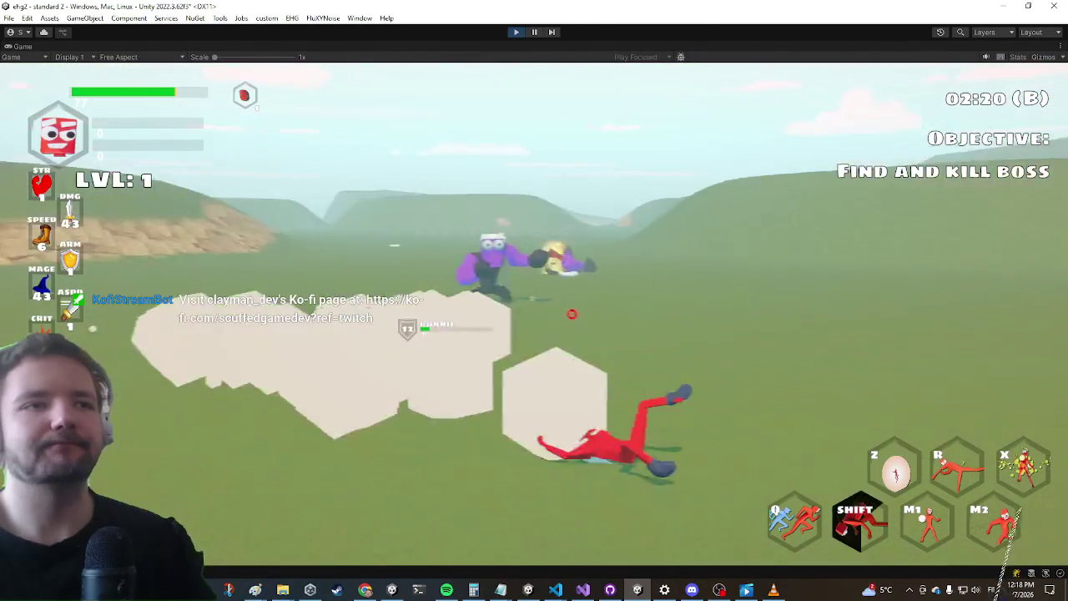
{"action": "left_click", "coordinate": [522, 317]}
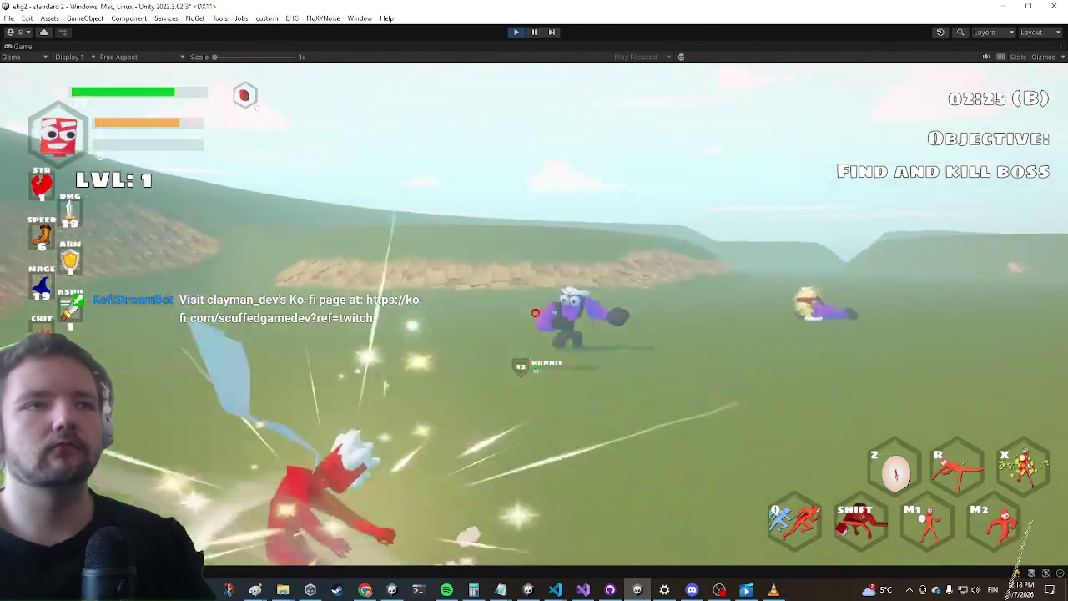
{"action": "left_click", "coordinate": [534, 315]}
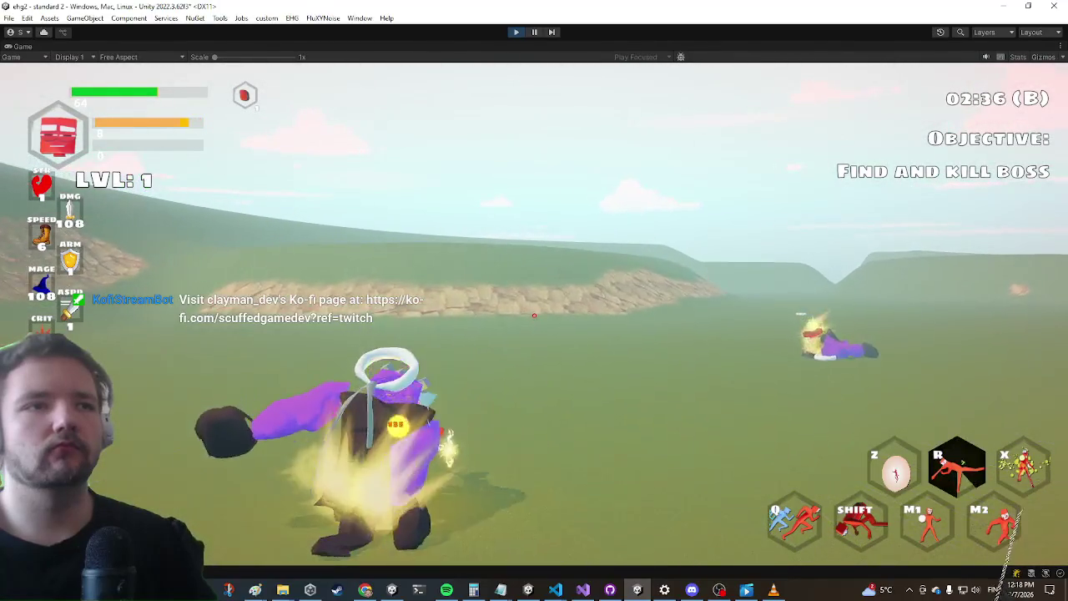
{"action": "key", "text": "w"}
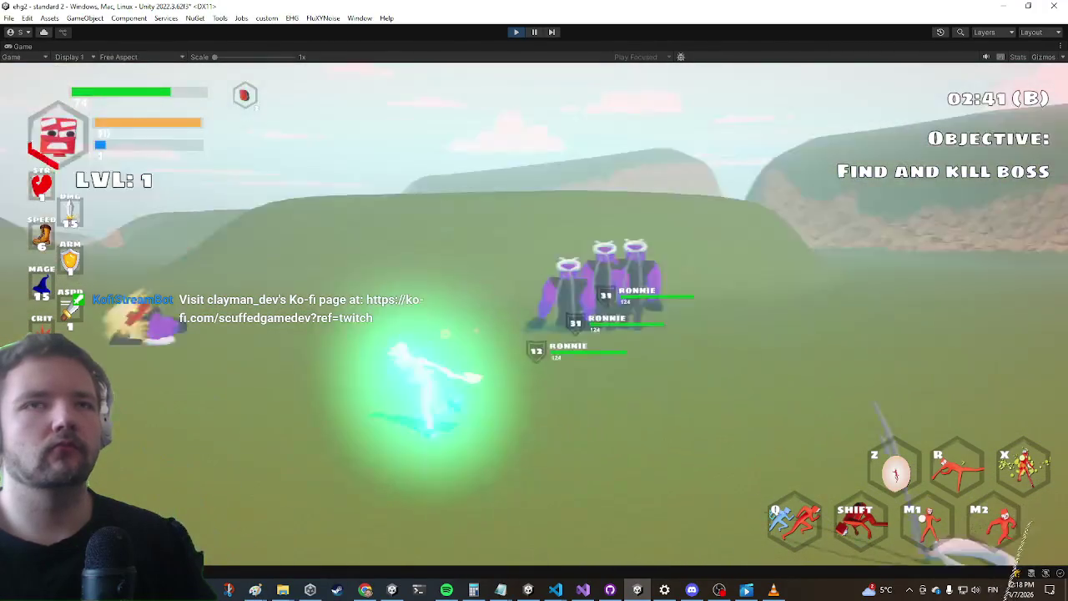
{"action": "key", "text": "w"}
{"action": "right_click", "coordinate": [534, 317]}
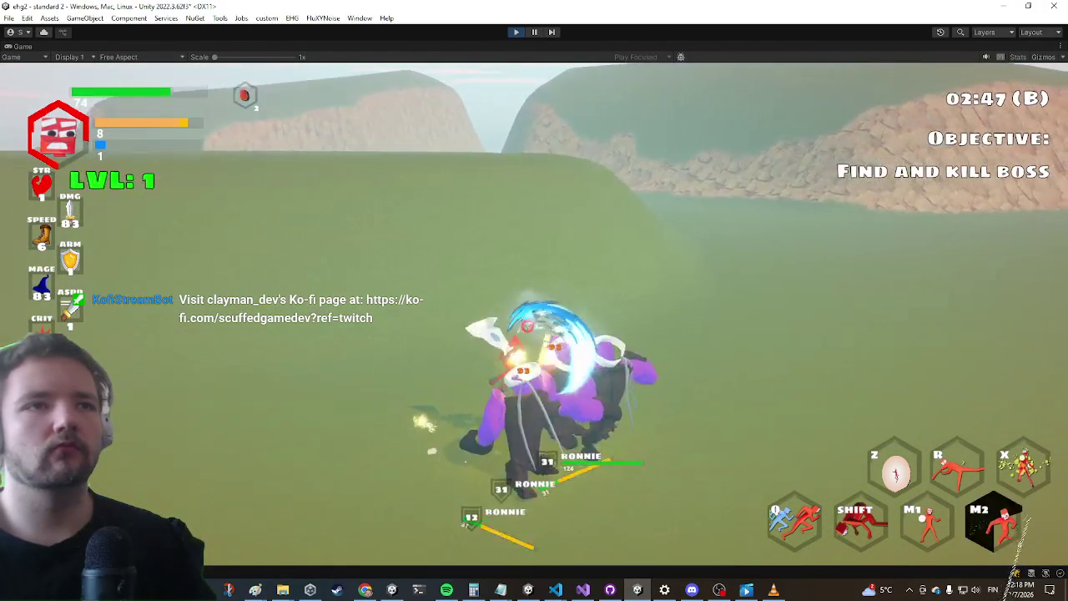
{"action": "left_click", "coordinate": [535, 318]}
{"action": "key", "text": "shift"}
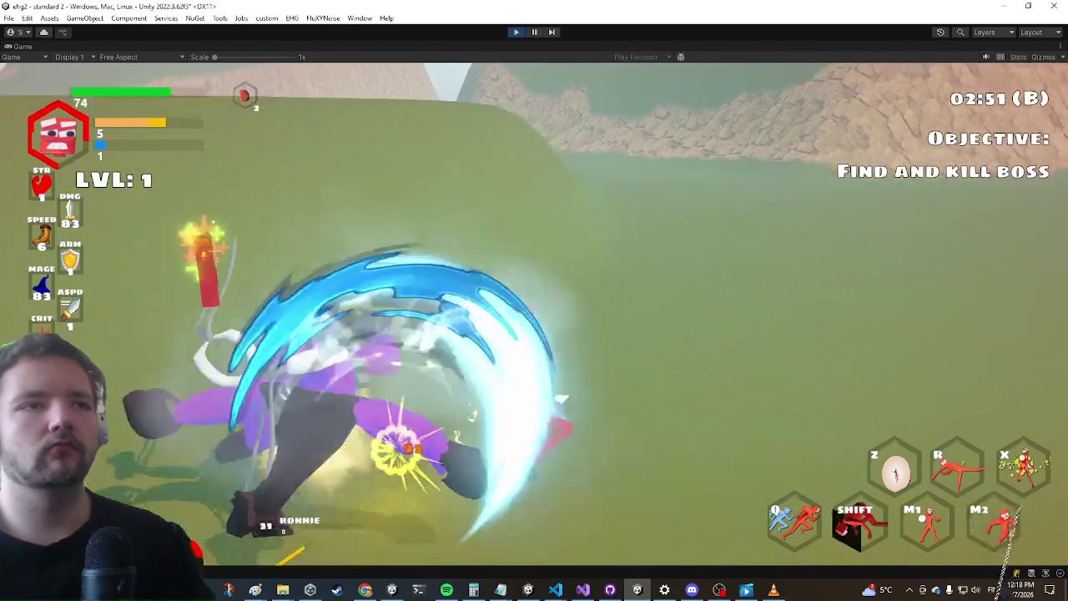
{"action": "left_click", "coordinate": [534, 317]}
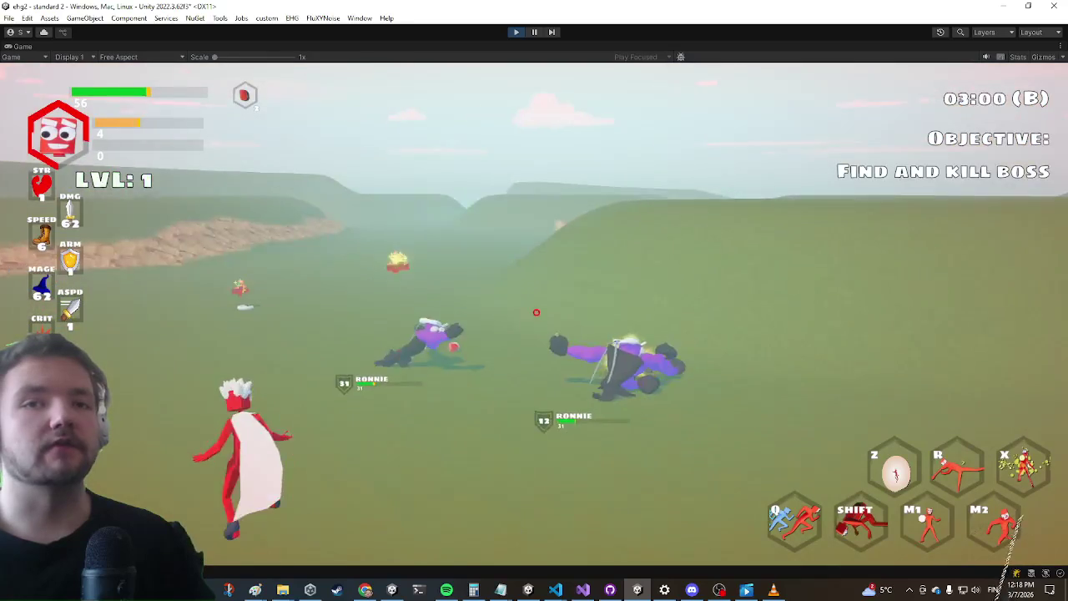
{"action": "left_click", "coordinate": [534, 318]}
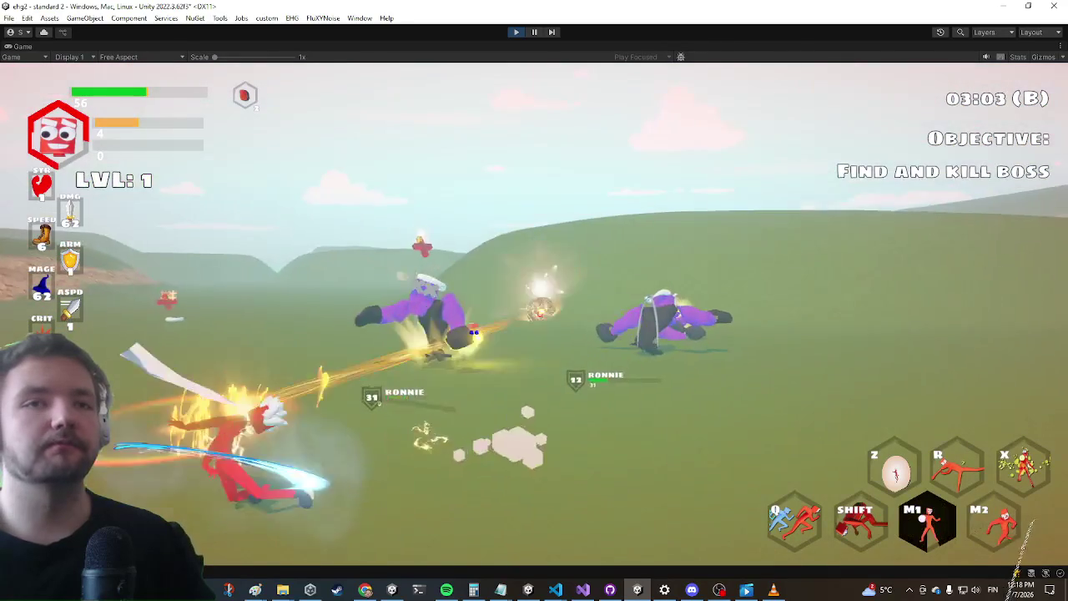
{"action": "left_click", "coordinate": [534, 317]}
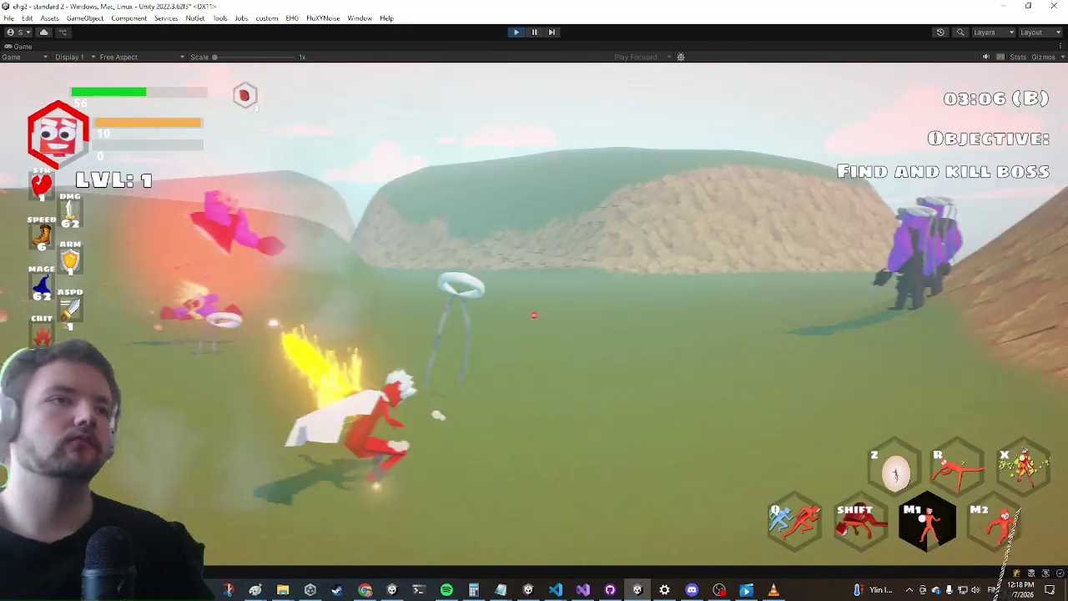
{"action": "left_click", "coordinate": [534, 315]}
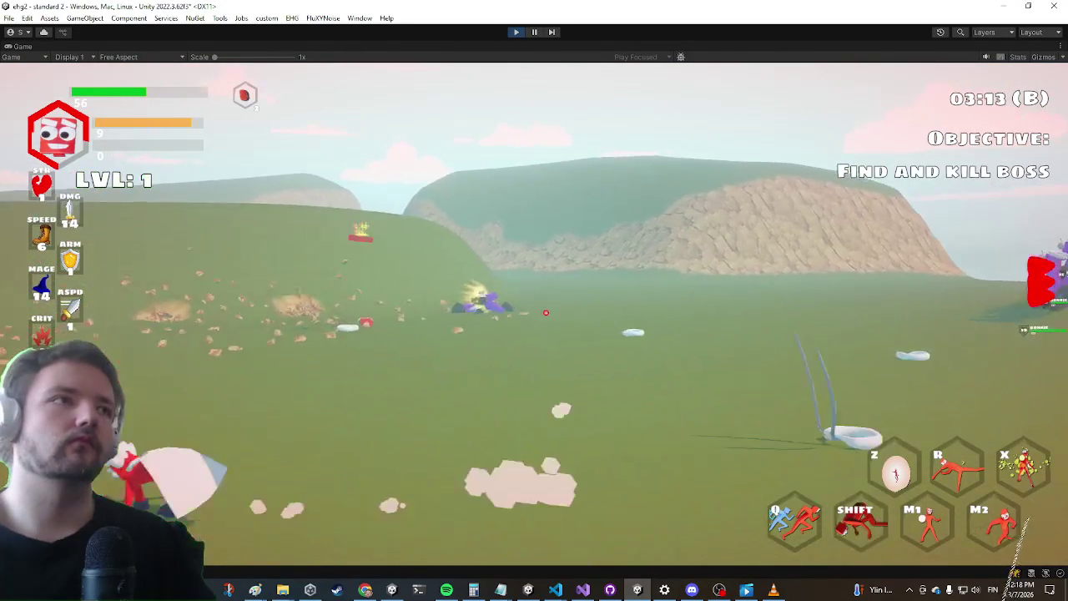
{"action": "key", "text": "w"}
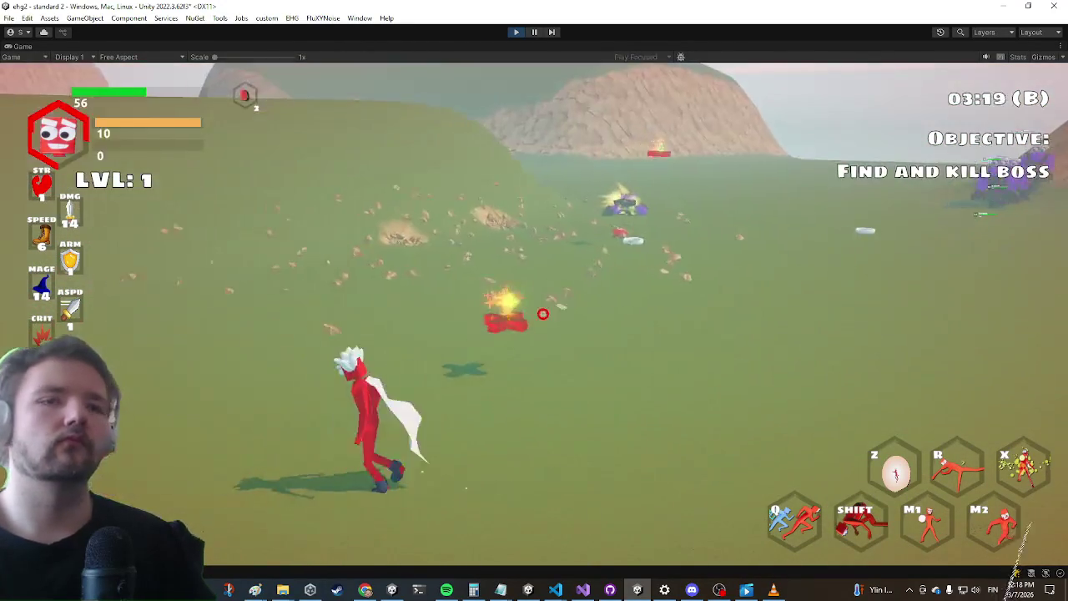
{"action": "key", "text": "Escape"}
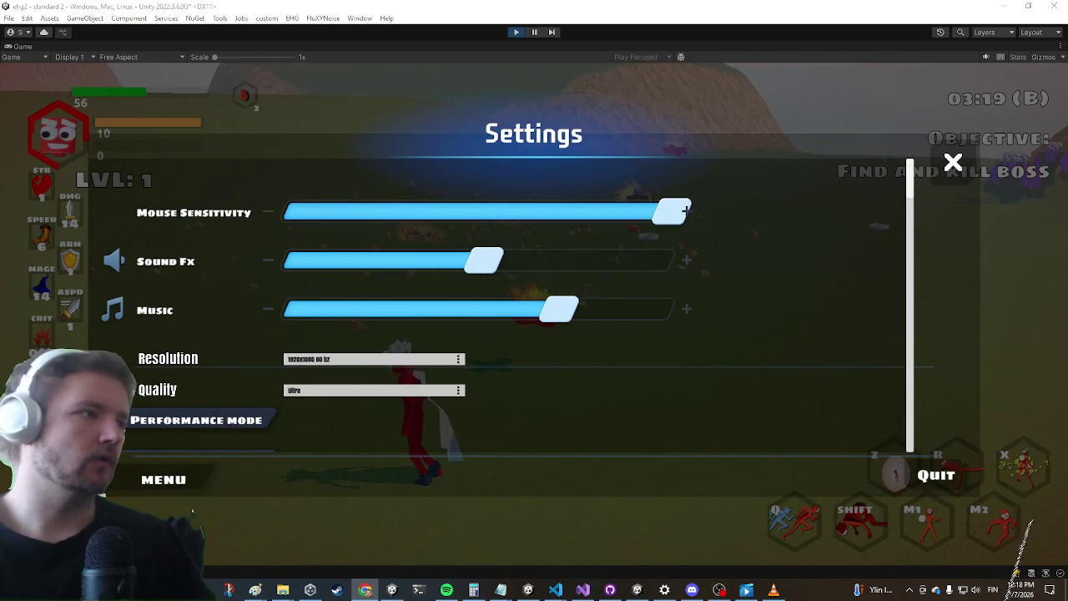
Review the audio code in the Fire method of BeamProjectileHandler.cs, then close the game's Settings menu
{"action": "key", "text": "alt+Tab"}
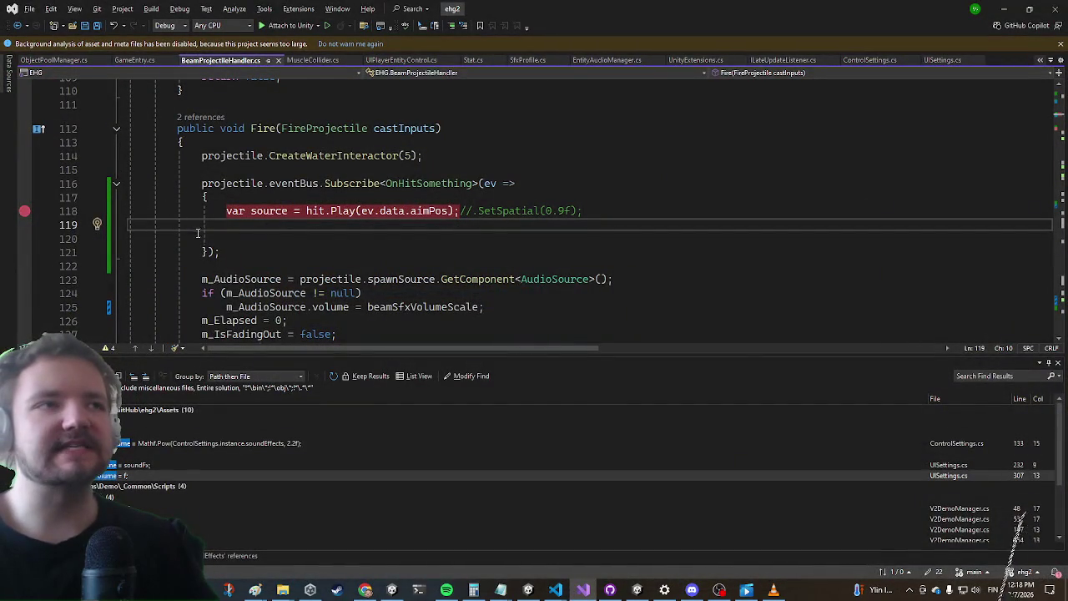
{"action": "scroll", "coordinate": [501, 251], "scroll_direction": "down", "scroll_amount": 3}
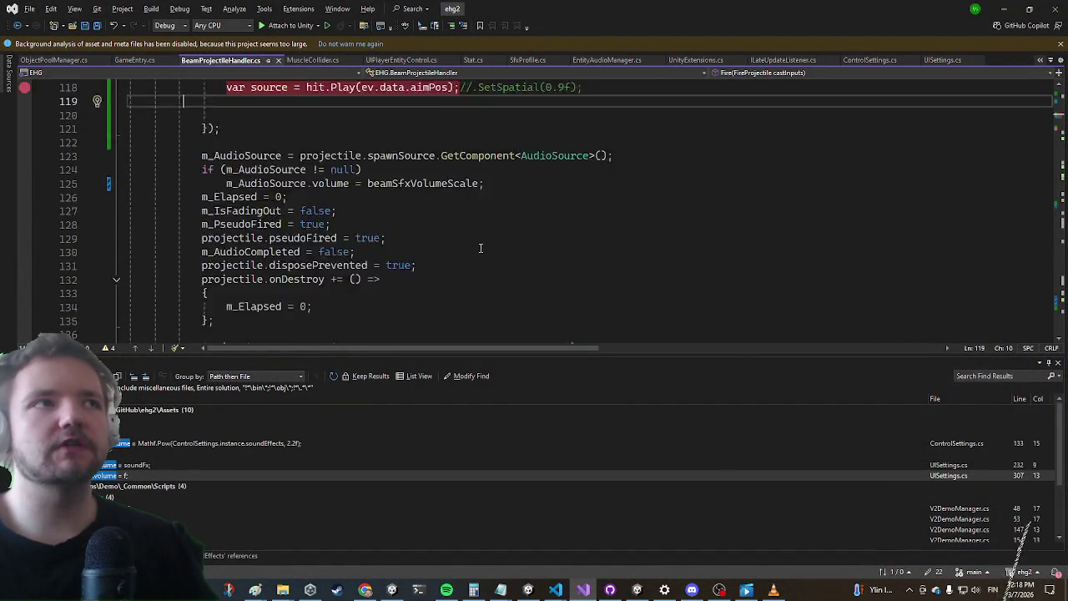
{"action": "scroll", "coordinate": [143, 237], "scroll_direction": "up", "scroll_amount": 3}
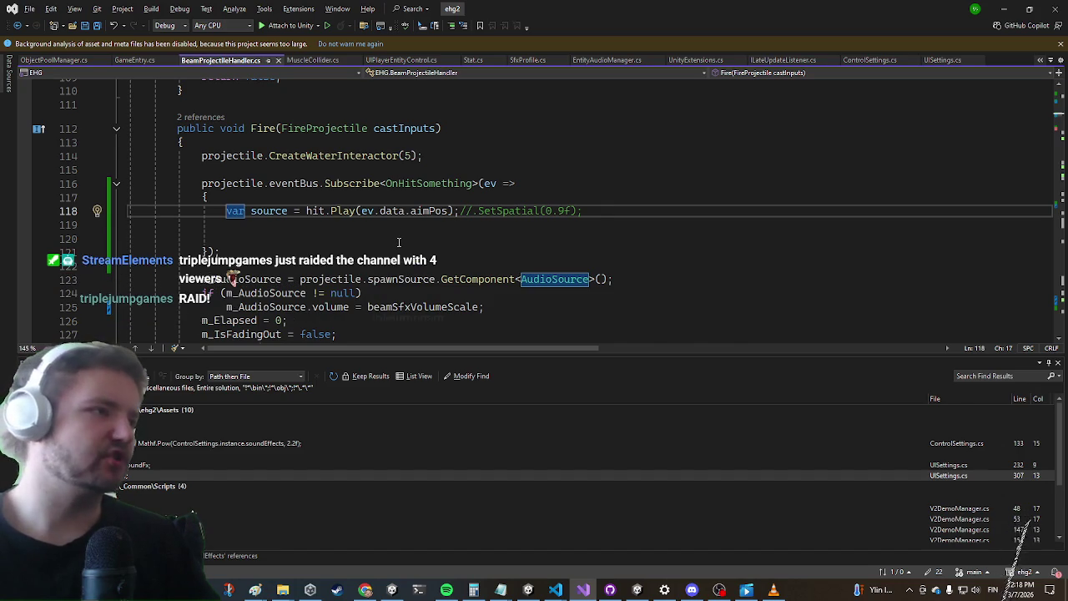
{"action": "scroll", "coordinate": [416, 267], "scroll_direction": "down", "scroll_amount": 4}
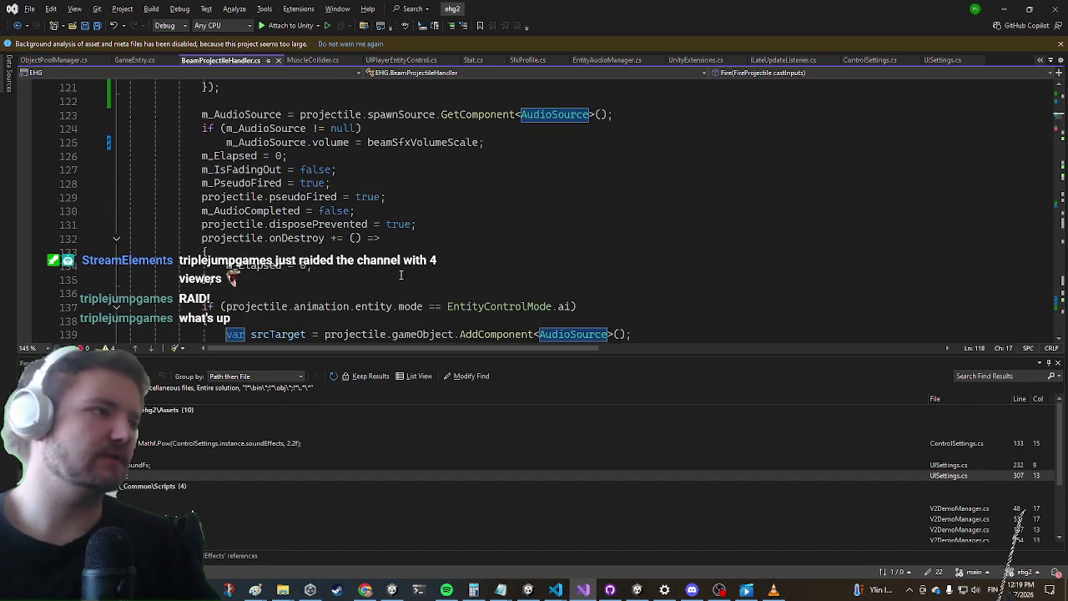
{"action": "scroll", "coordinate": [356, 237], "scroll_direction": "down", "scroll_amount": 2}
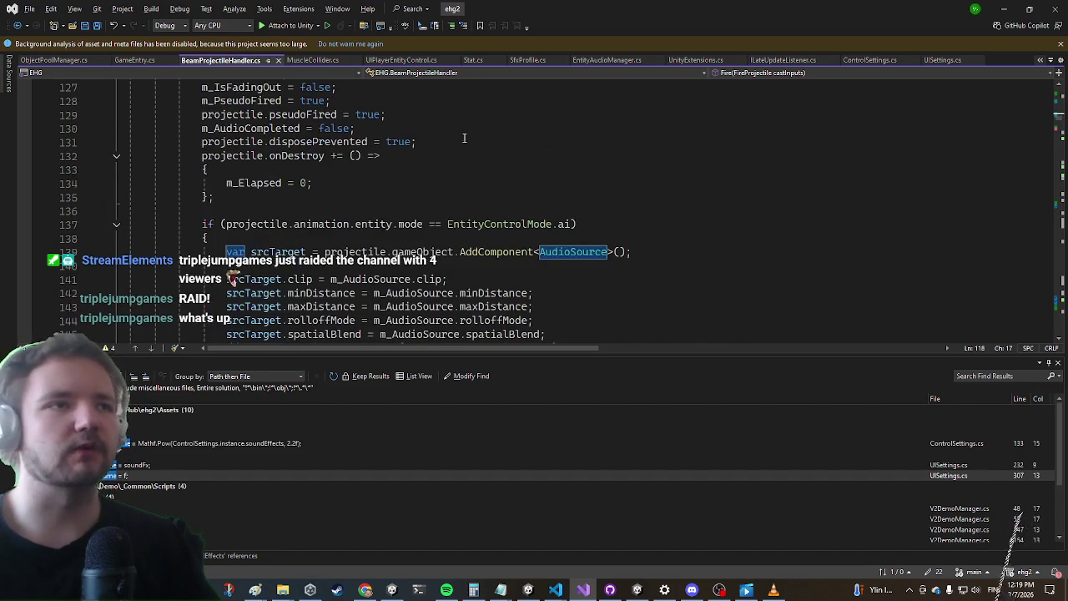
{"action": "scroll", "coordinate": [485, 204], "scroll_direction": "down", "scroll_amount": 5}
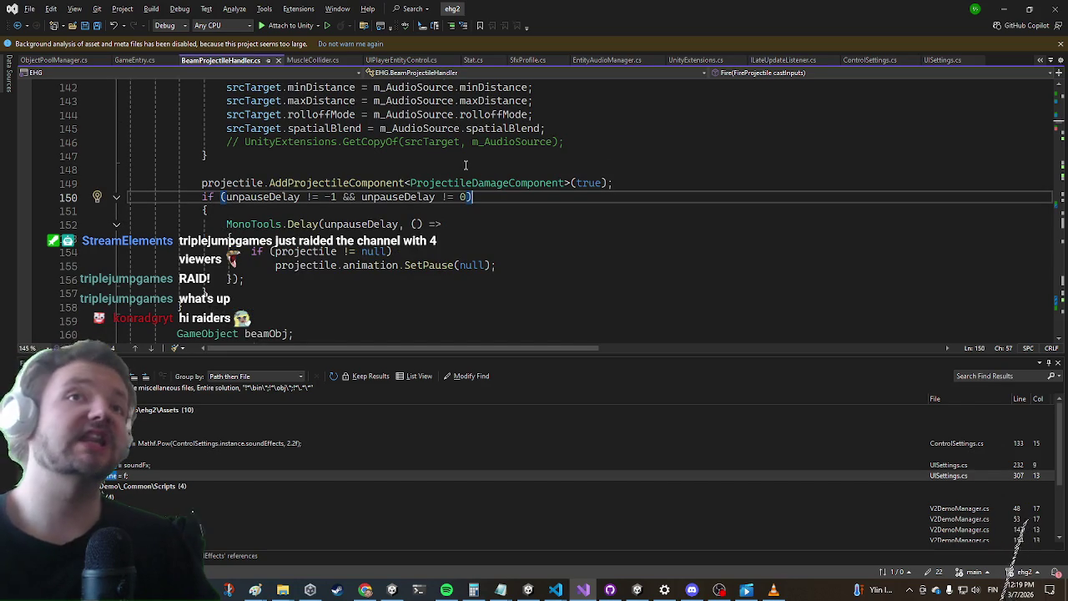
{"action": "left_click", "coordinate": [1014, 9]}
{"action": "key", "text": "Escape"}
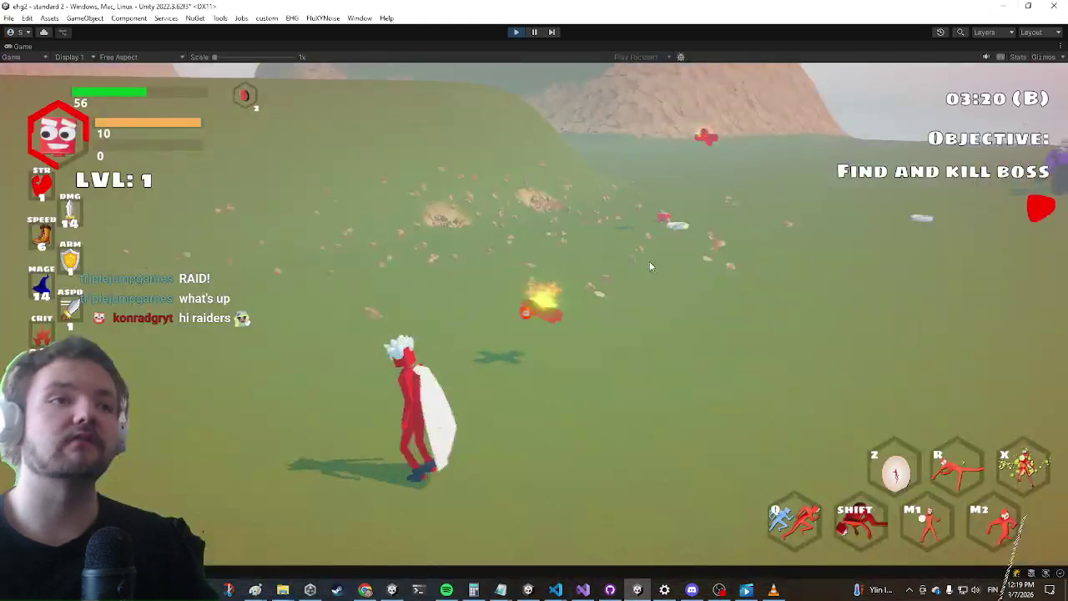
Charge the enemy group with slashes, dashes and the secondary ground-slam attack
{"action": "key", "text": "w"}
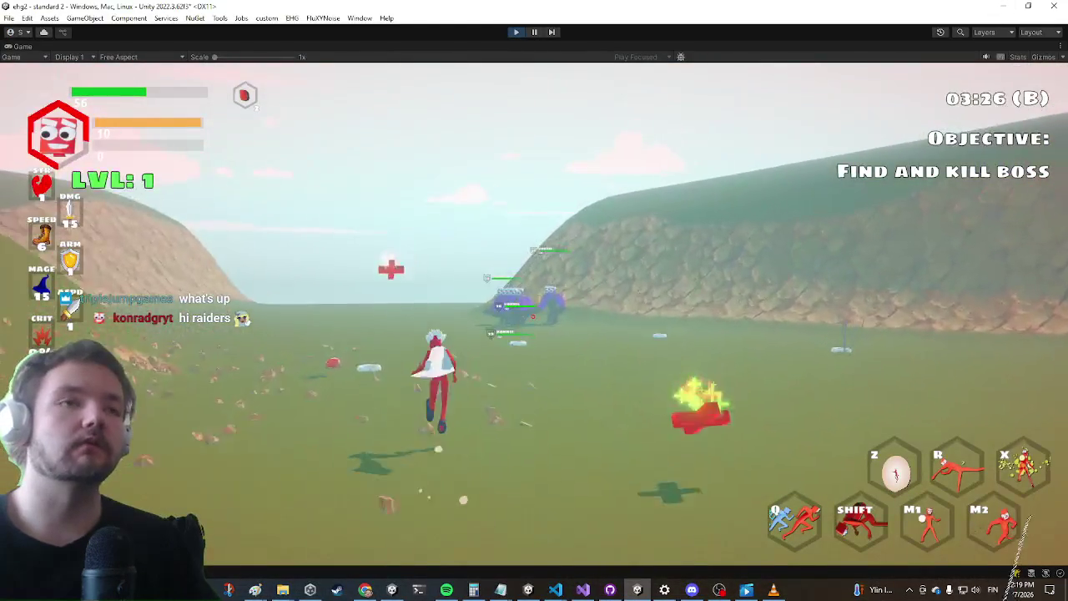
{"action": "left_click", "coordinate": [717, 249]}
{"action": "left_click", "coordinate": [534, 301]}
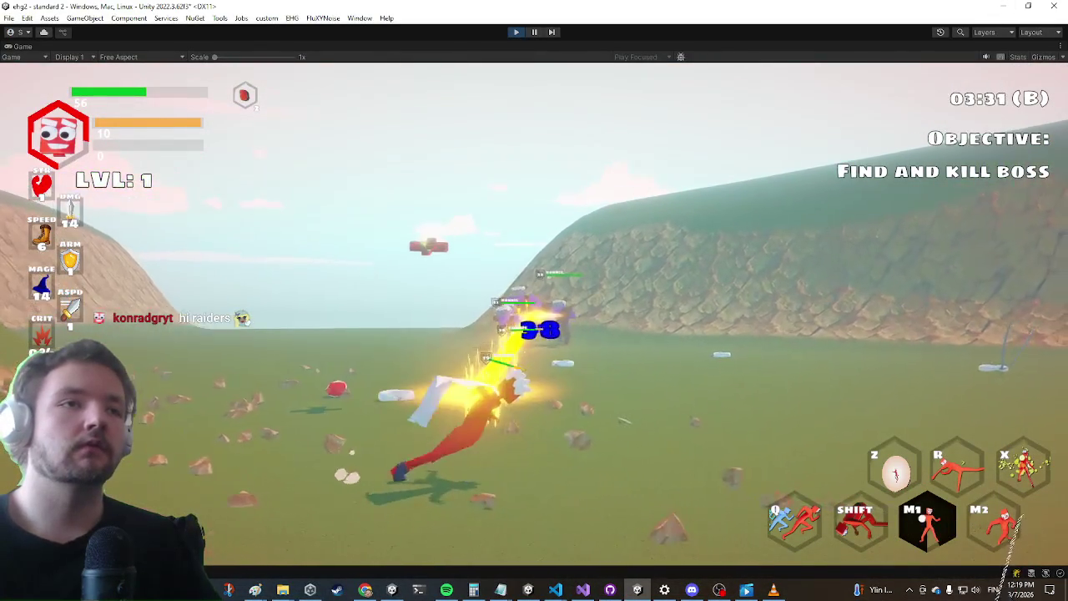
{"action": "key", "text": "shift"}
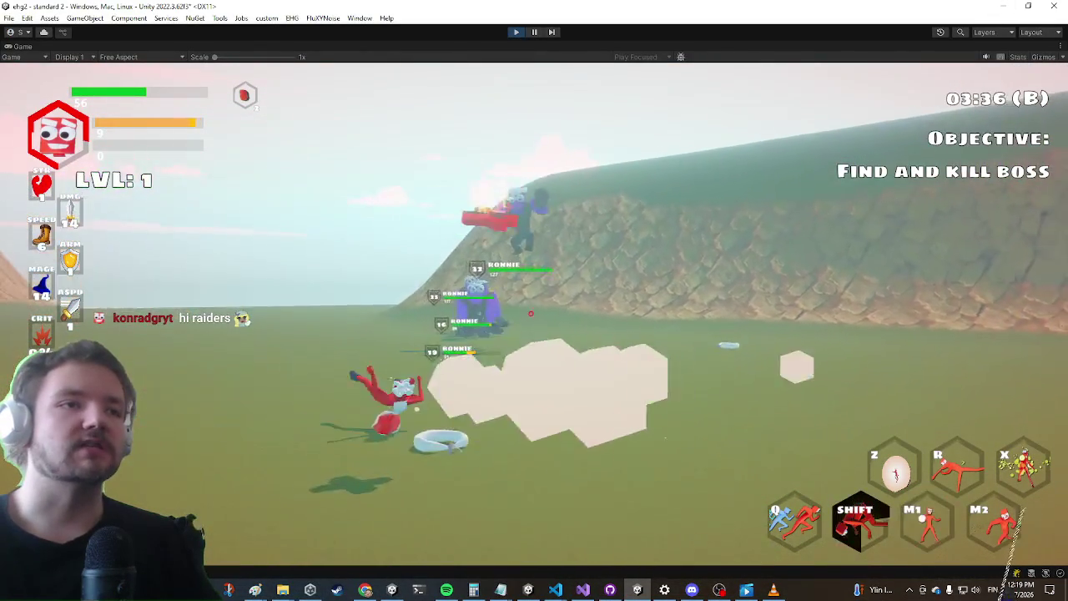
{"action": "right_click", "coordinate": [534, 300]}
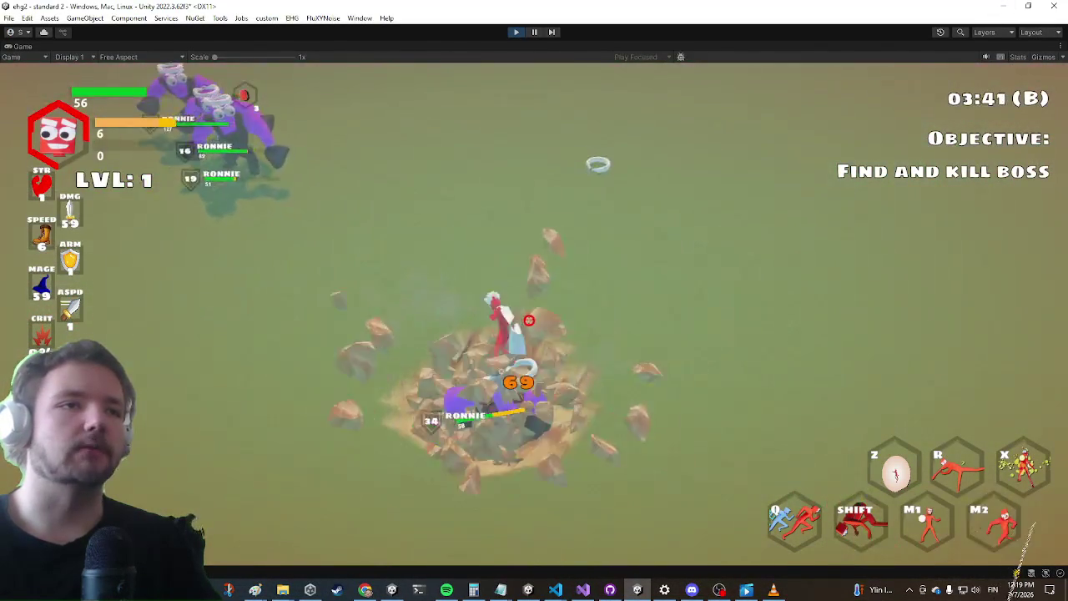
{"action": "right_click", "coordinate": [529, 320]}
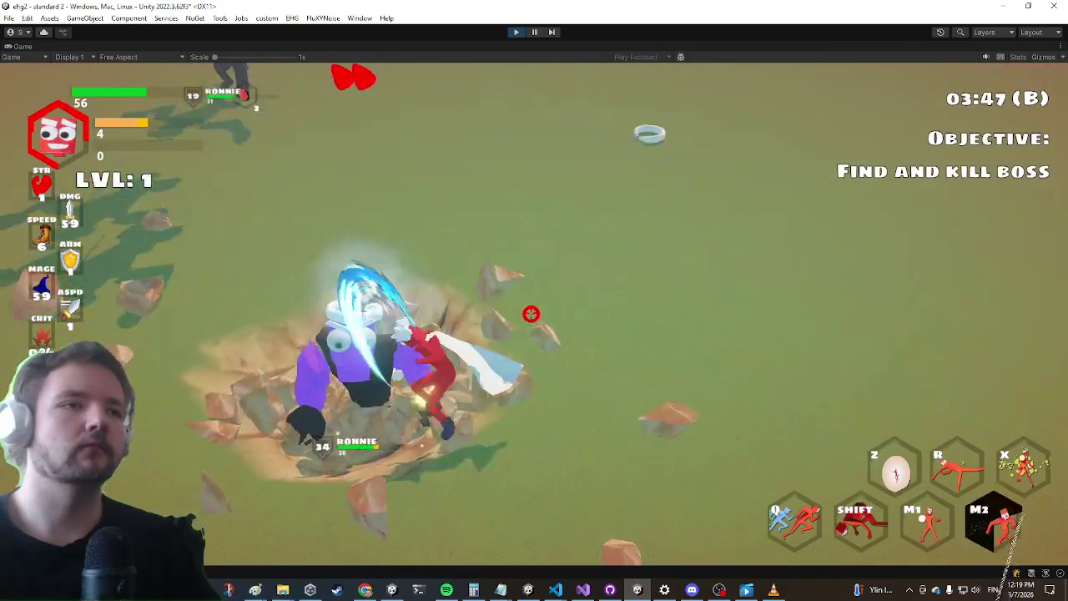
{"action": "key", "text": "shift"}
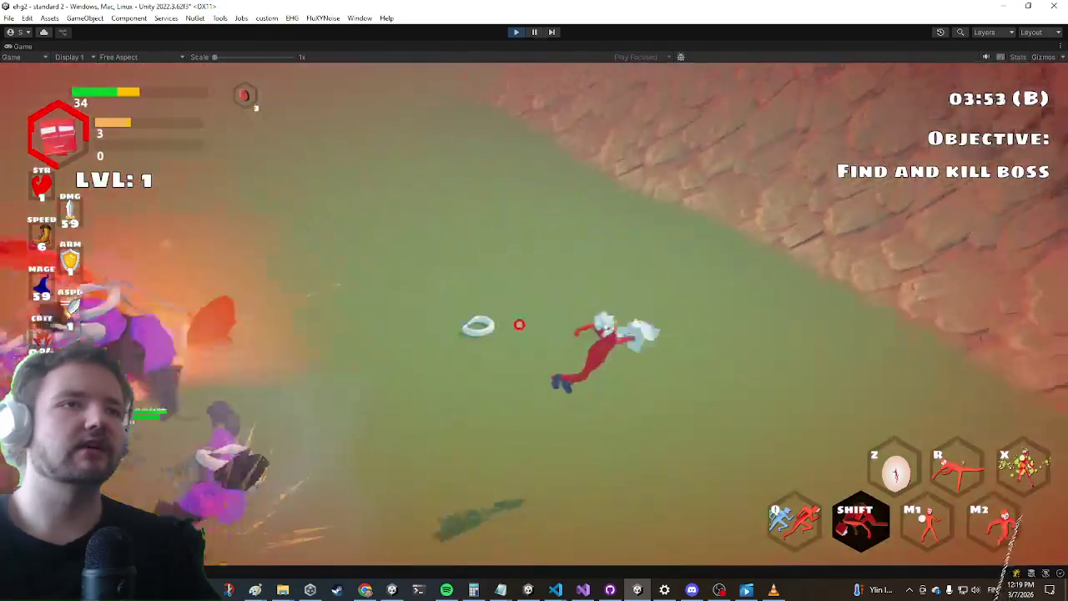
{"action": "key", "text": "w"}
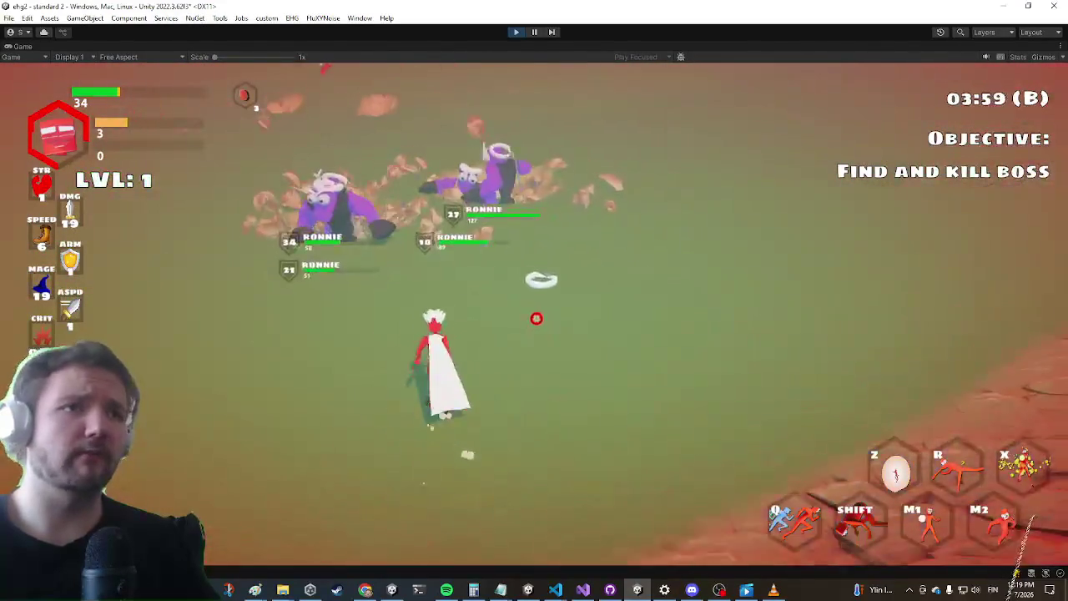
{"action": "key", "text": "shift"}
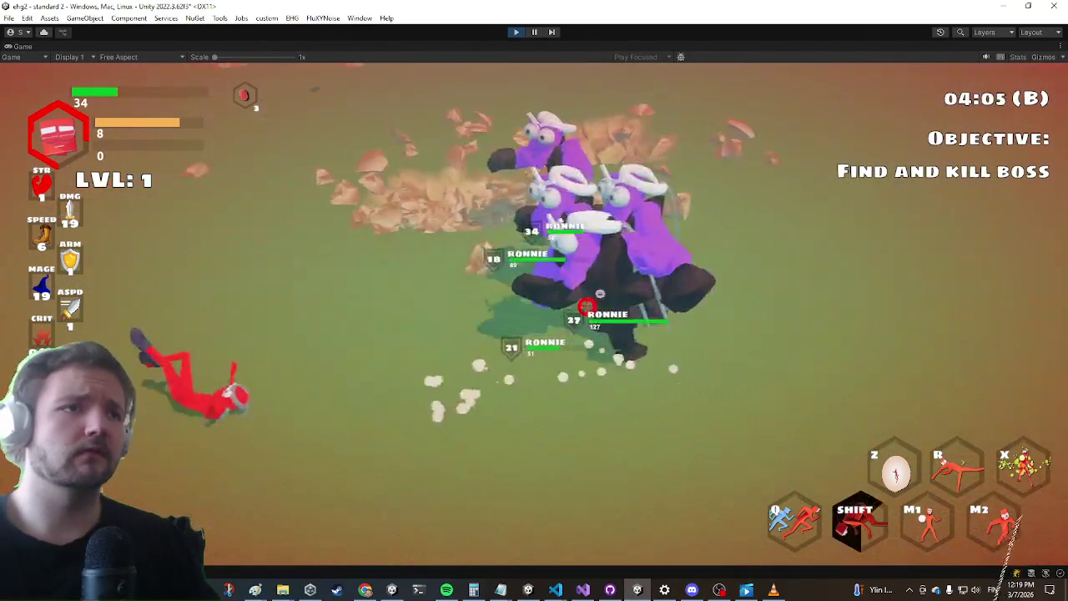
{"action": "left_click", "coordinate": [588, 305]}
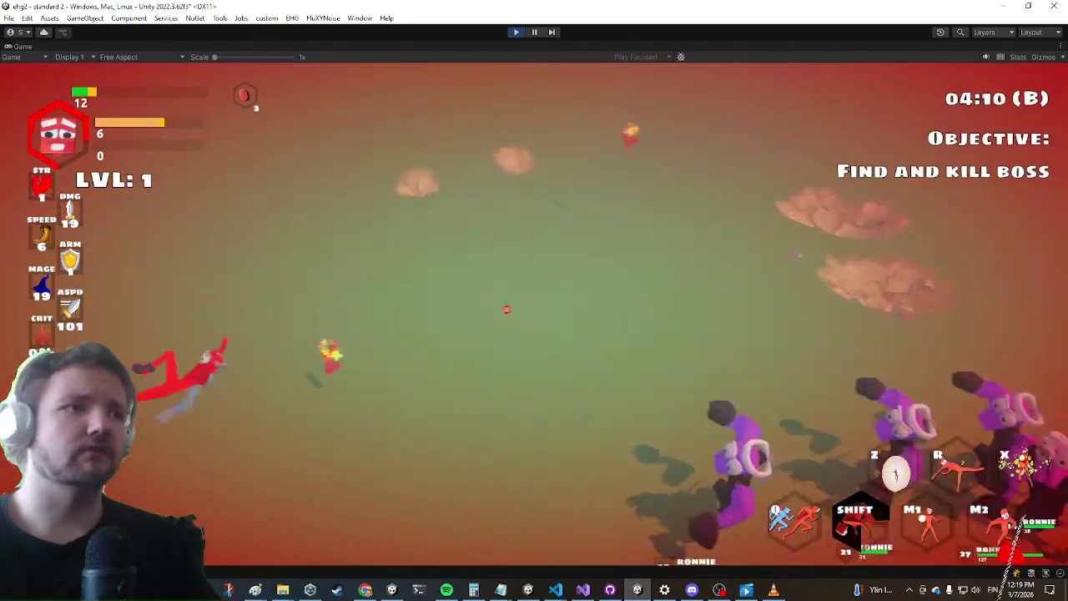
Fire the yellow beam repeatedly at the purple Ronnie enemies up close
{"action": "key", "text": "w"}
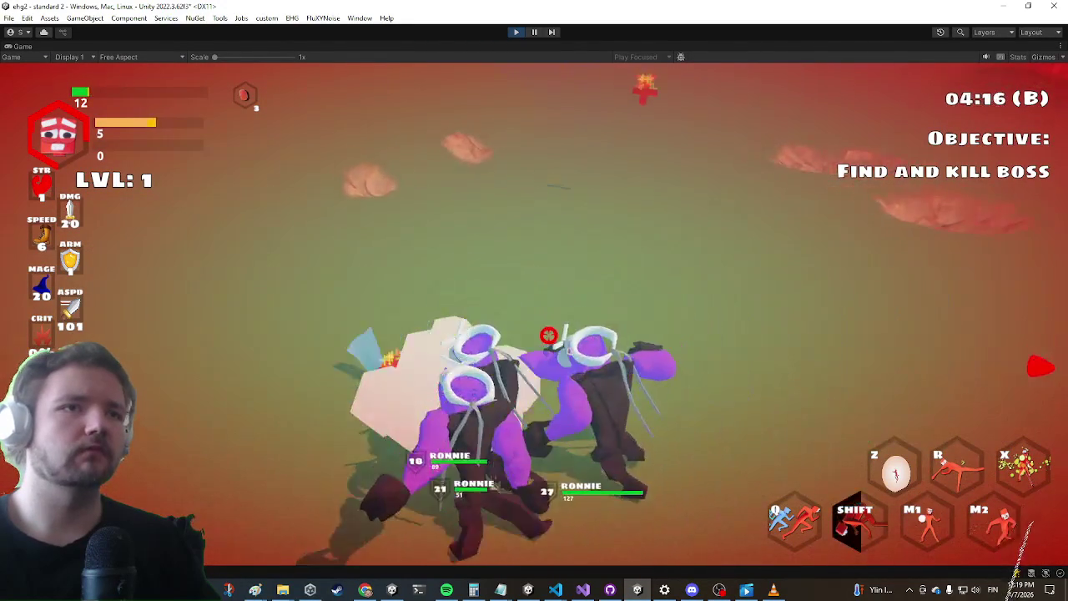
{"action": "left_click", "coordinate": [580, 312]}
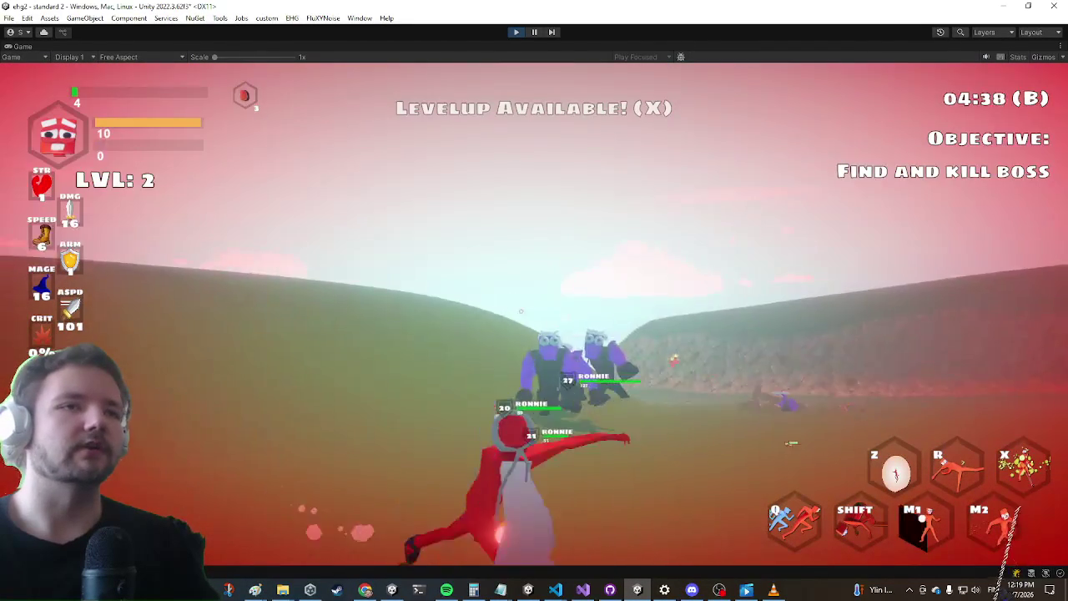
{"action": "left_click", "coordinate": [536, 311]}
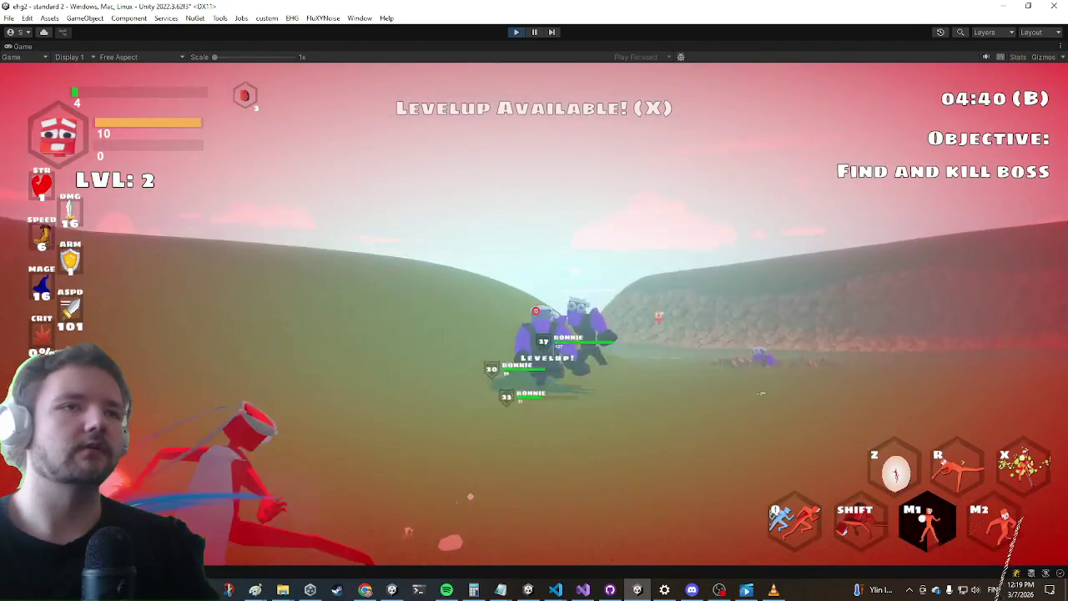
{"action": "left_click", "coordinate": [536, 312]}
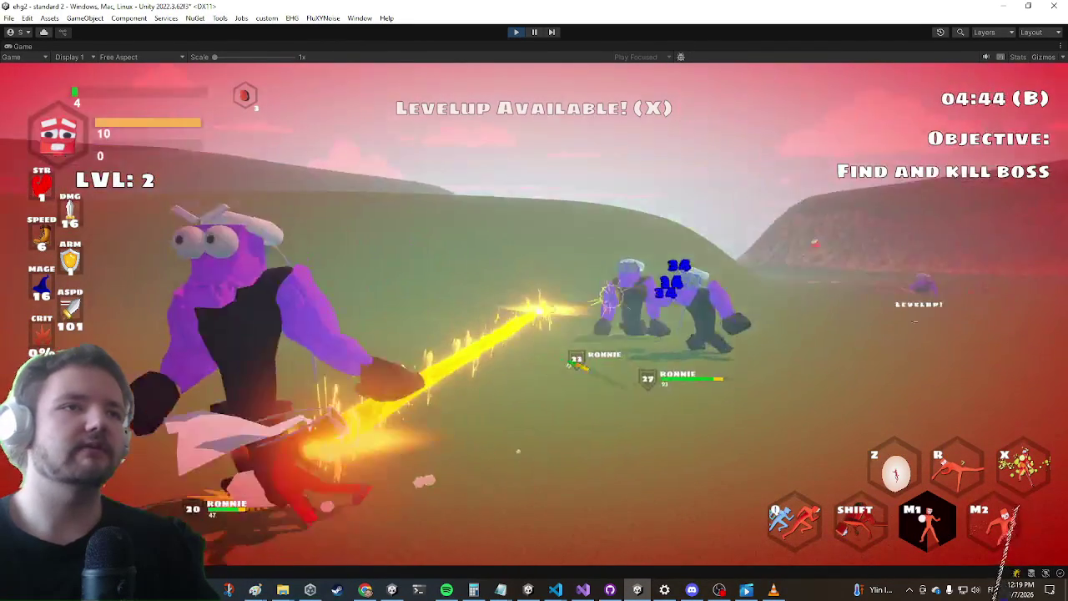
{"action": "left_click", "coordinate": [536, 311]}
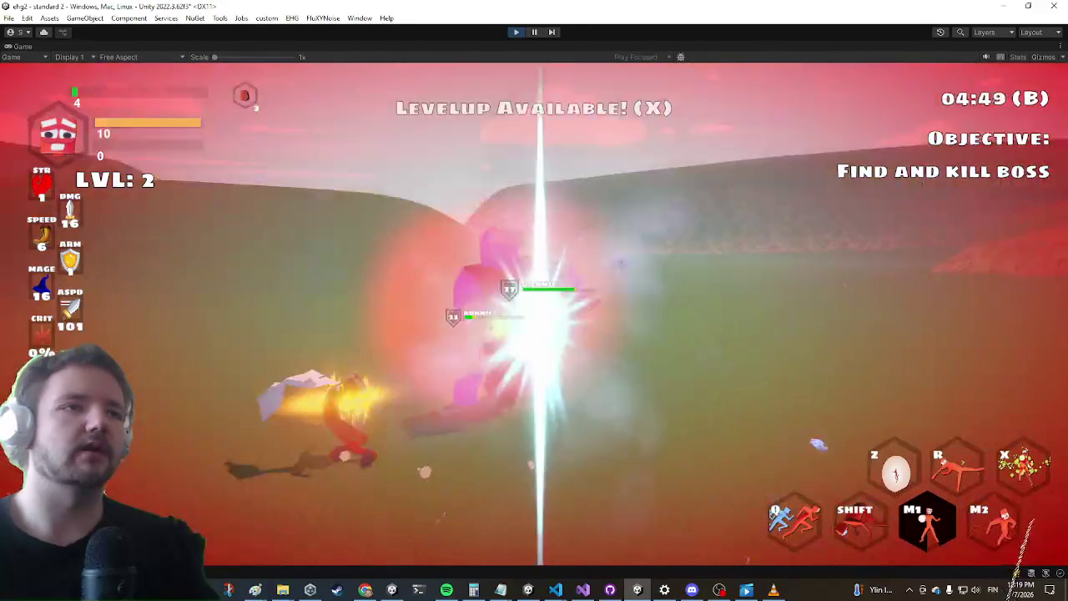
{"action": "left_click", "coordinate": [521, 321]}
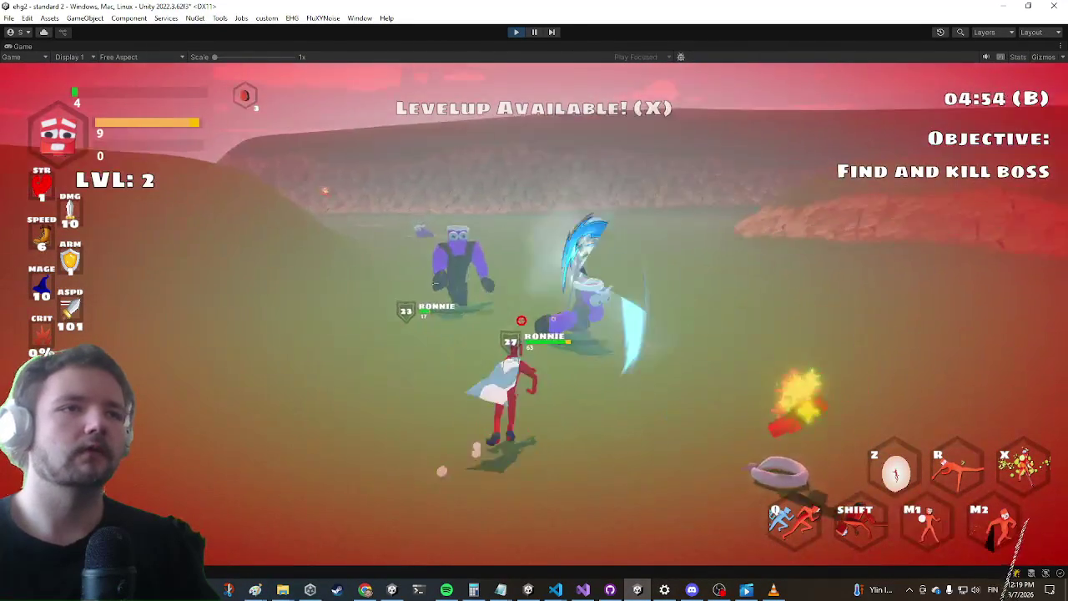
{"action": "left_click", "coordinate": [521, 321]}
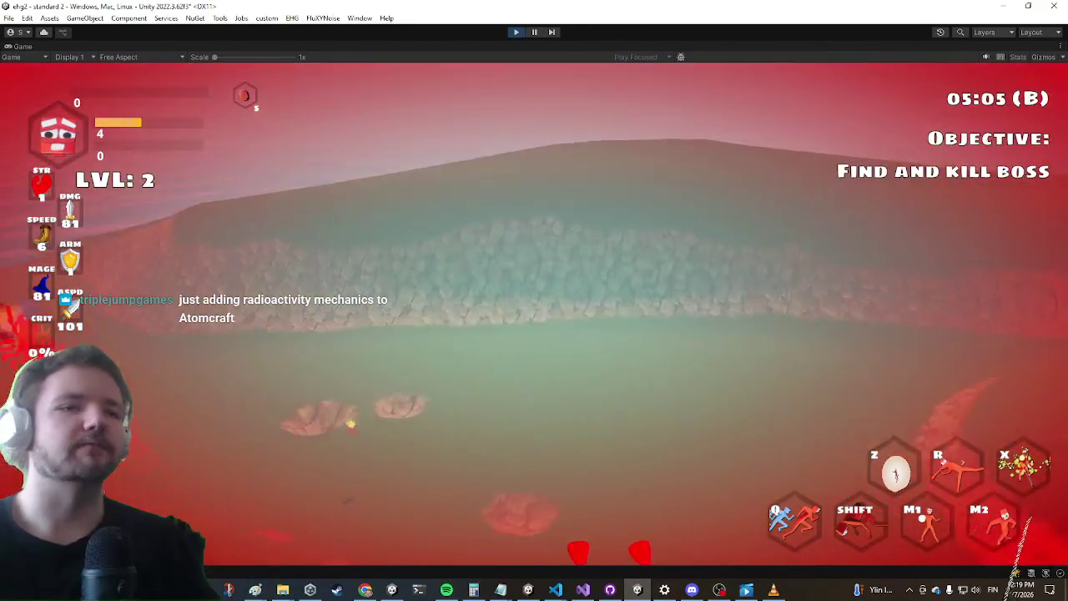
{"action": "key", "text": "alt+Tab"}
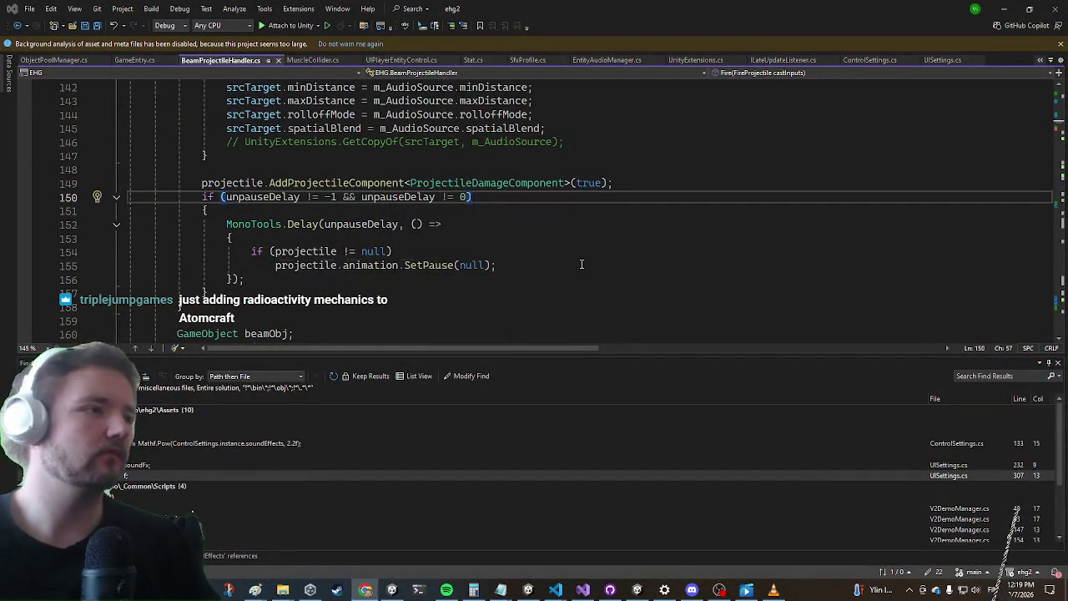
Search BeamProjectileHandler.cs for 'volume = 0', jump to the next match, then return to Unity
{"action": "type", "text": "volume = 0"}
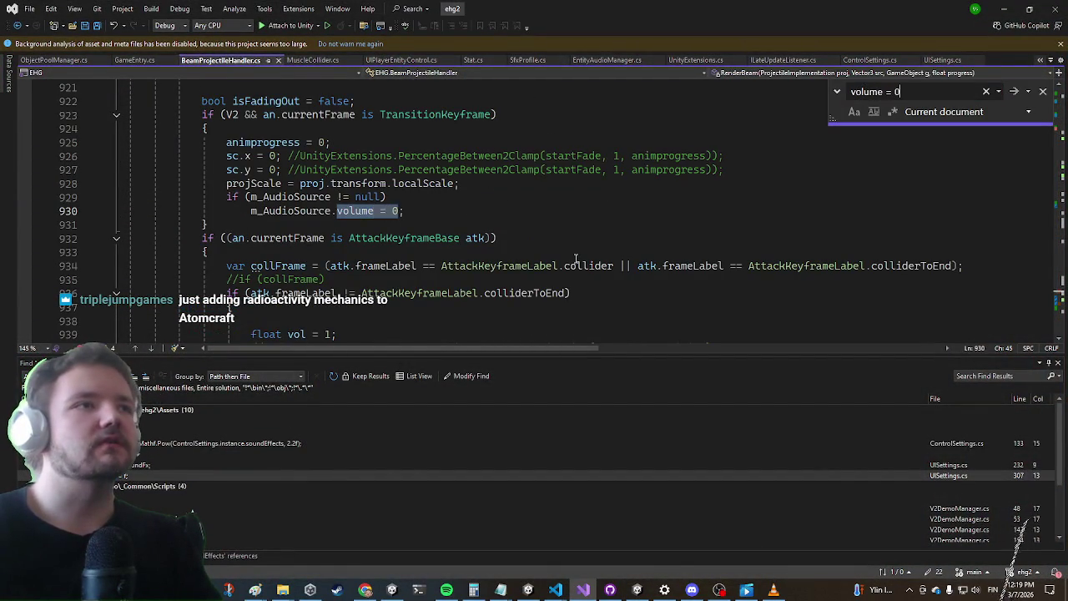
{"action": "key", "text": "Return"}
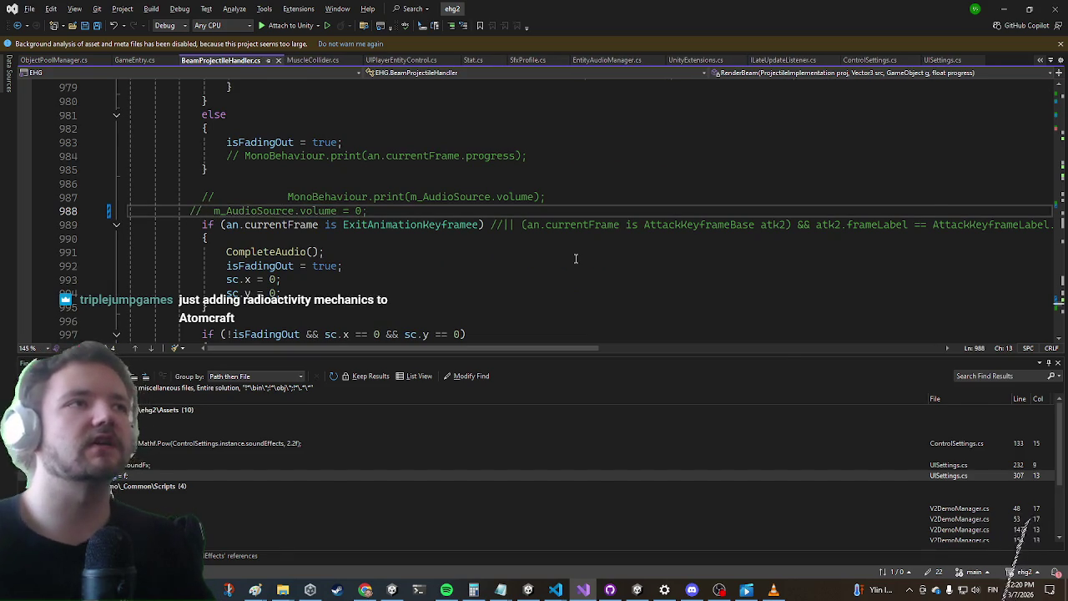
{"action": "key", "text": "alt+Tab"}
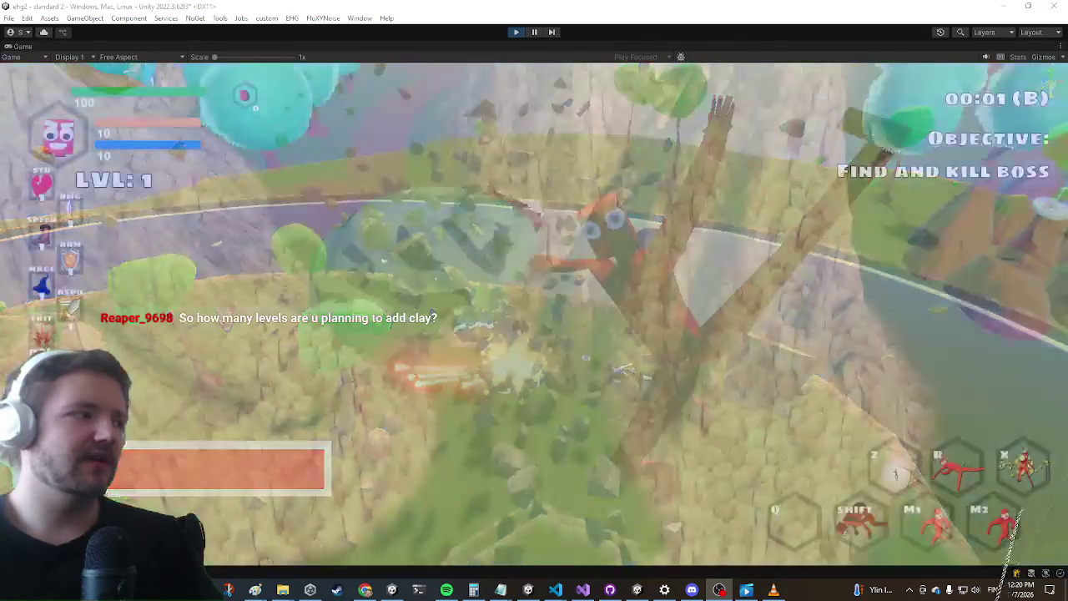
In a new run, open the first chest and equip its Plane flight item, dismissing the left-hand prompt
{"action": "key", "text": "d"}
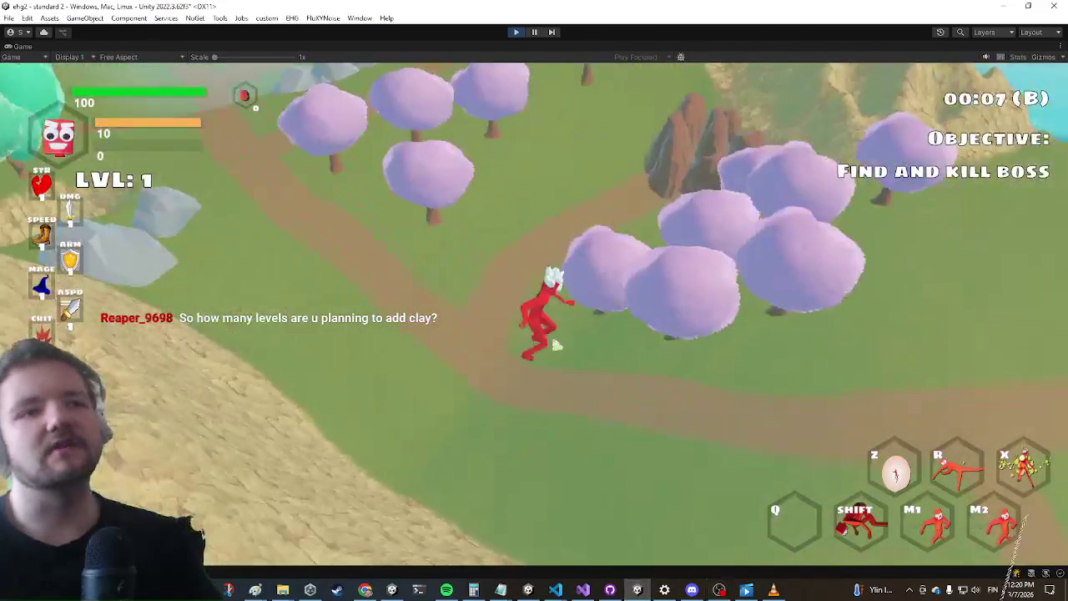
{"action": "key", "text": "w"}
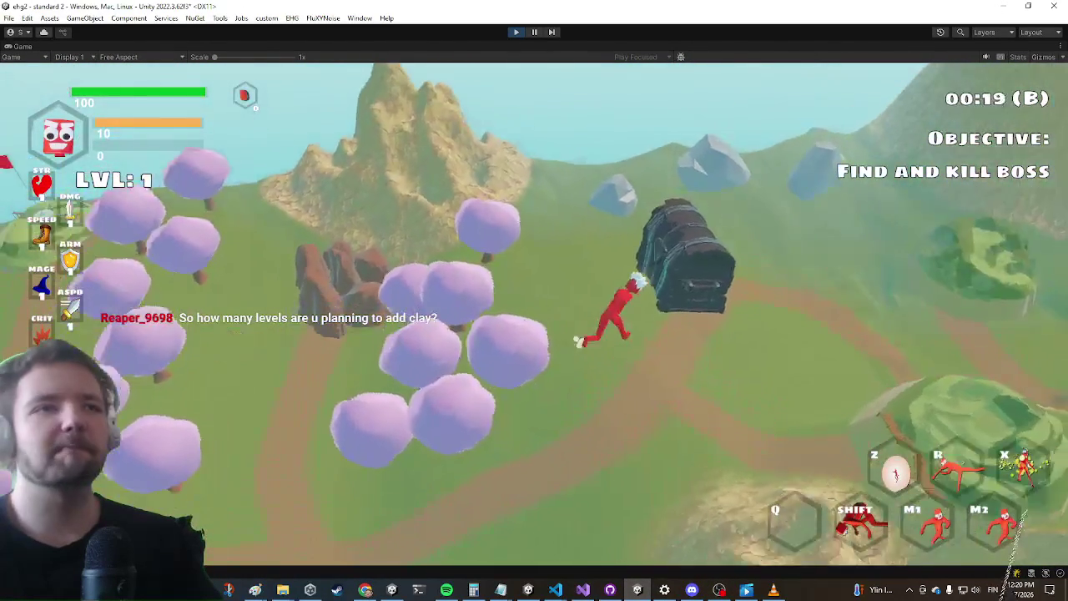
{"action": "key", "text": "e"}
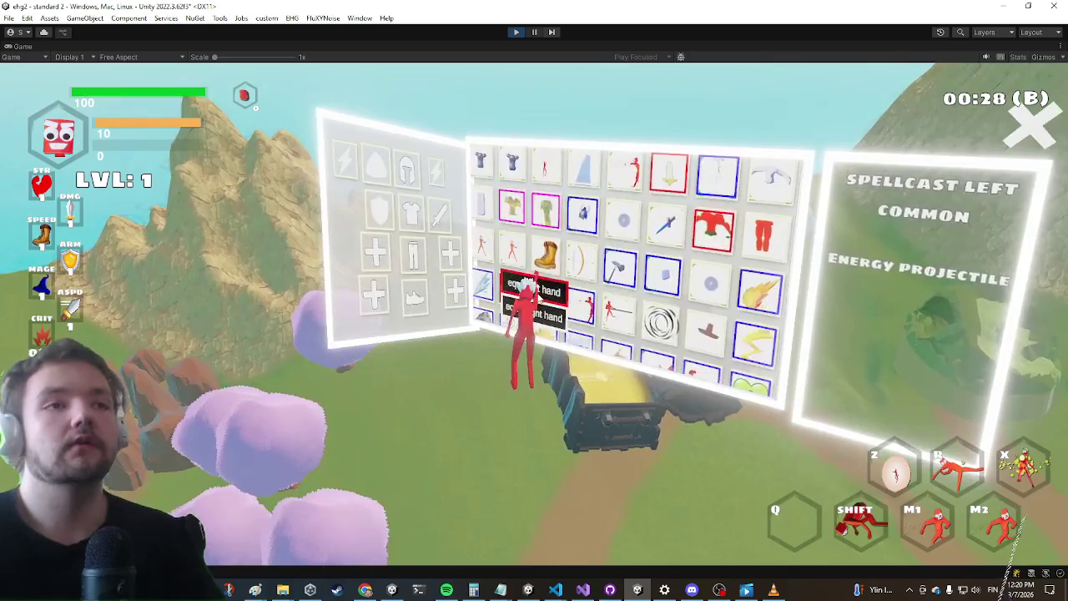
{"action": "left_click", "coordinate": [593, 337]}
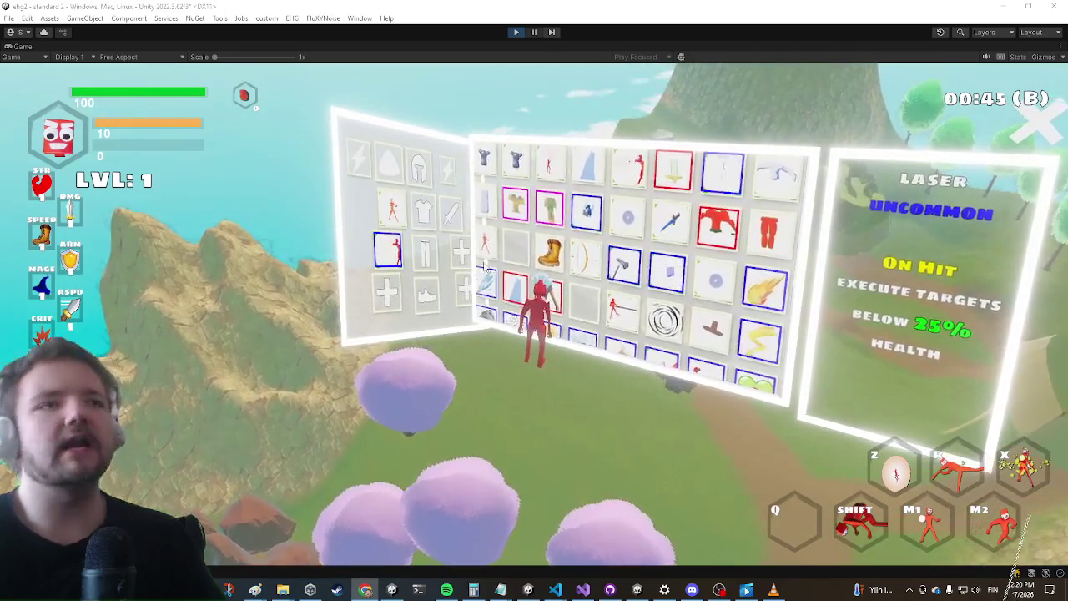
{"action": "left_click", "coordinate": [632, 181]}
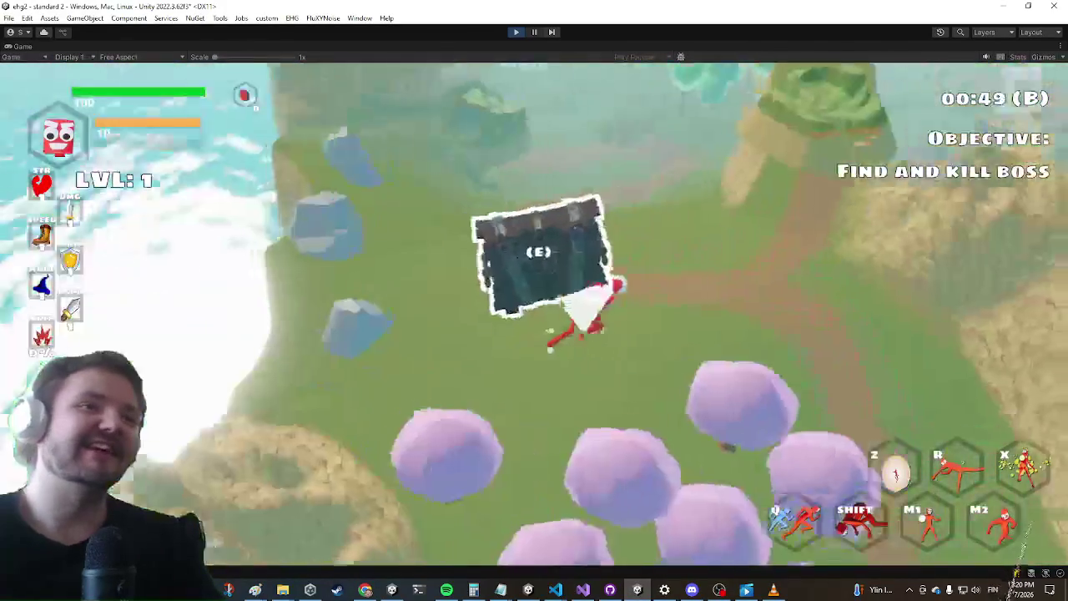
Run from the chest and glide over the pink trees to the portal, entering STANDARD 3
{"action": "key", "text": "w"}
{"action": "key", "text": "w"}
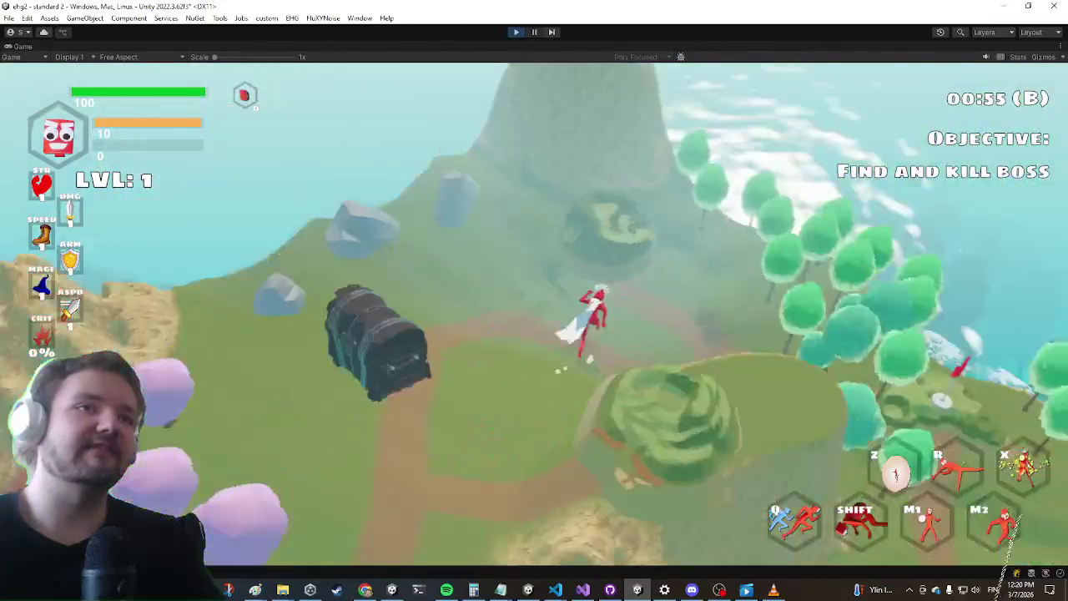
{"action": "key", "text": "w"}
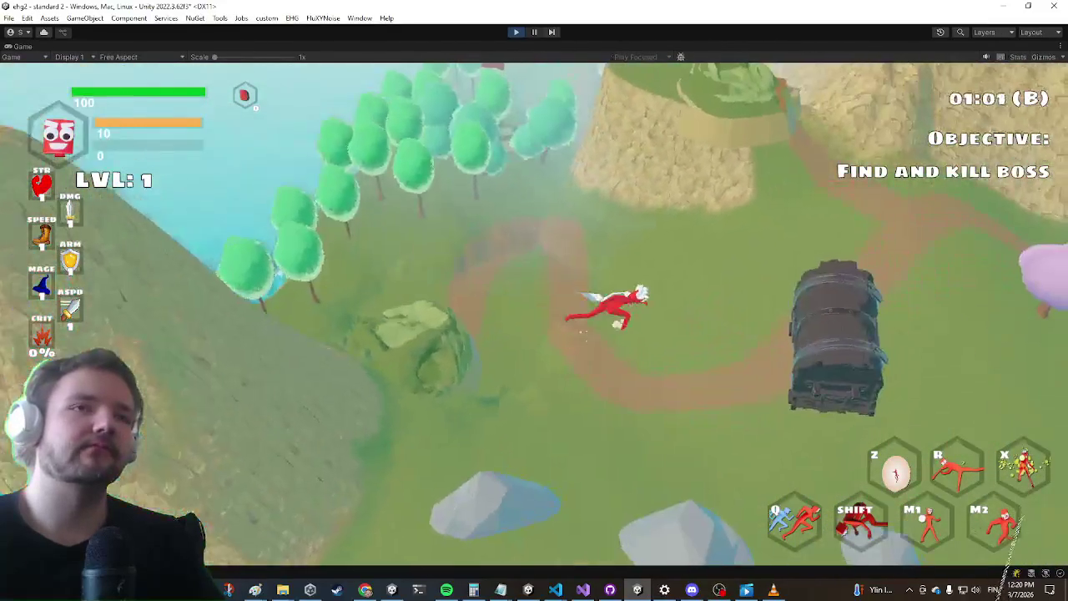
{"action": "key", "text": "w"}
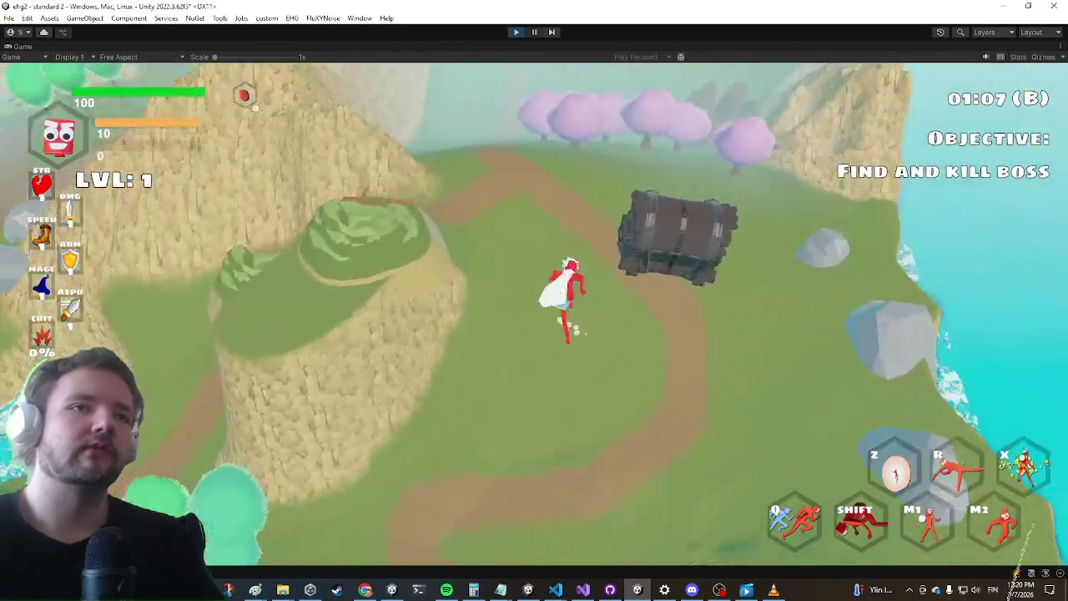
{"action": "key", "text": "w"}
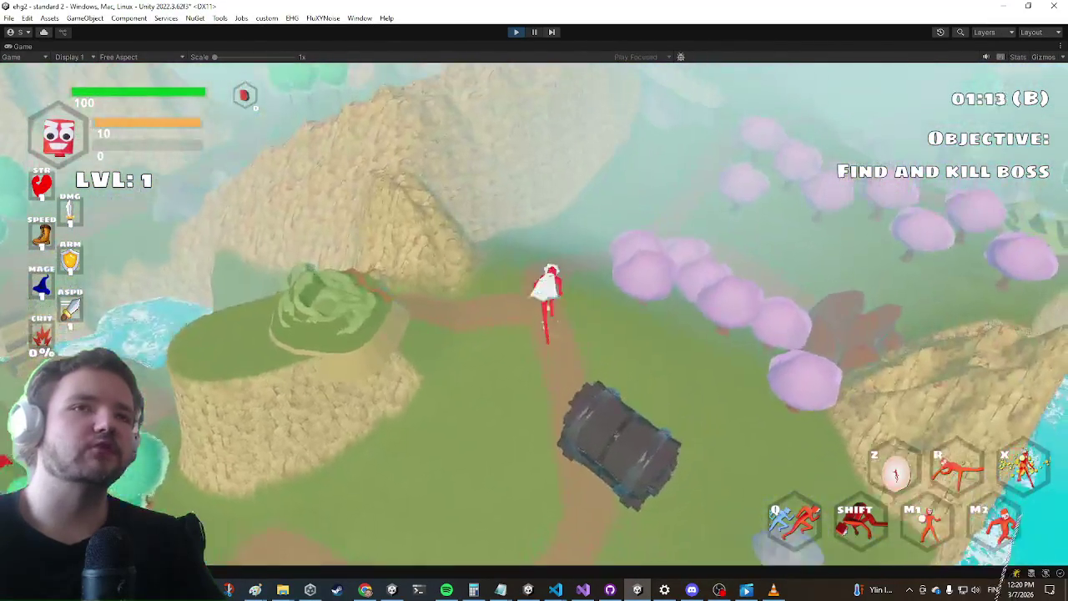
{"action": "key", "text": "w"}
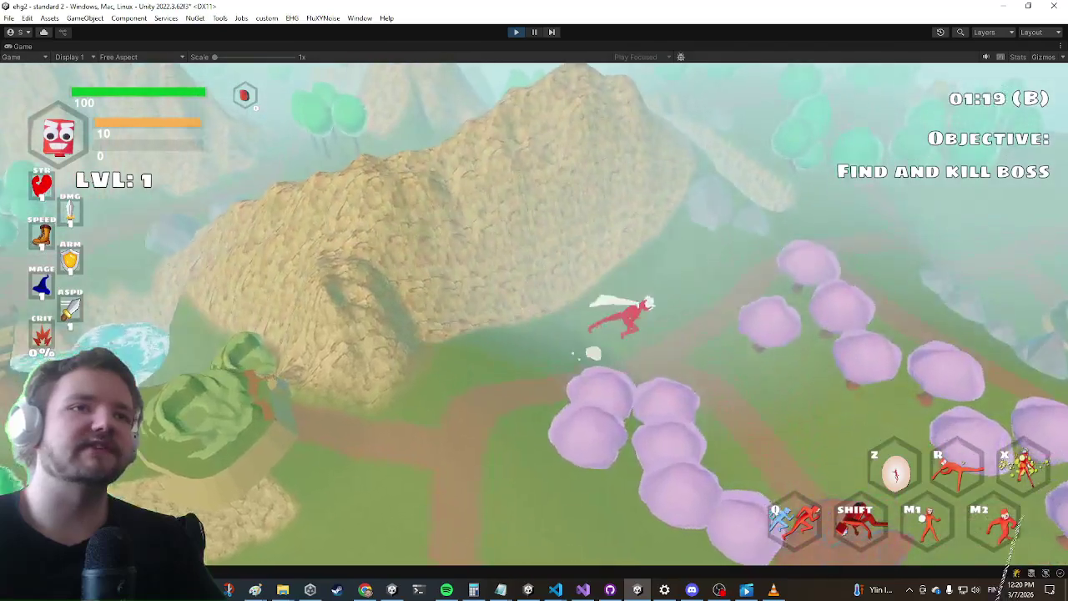
{"action": "key", "text": "w"}
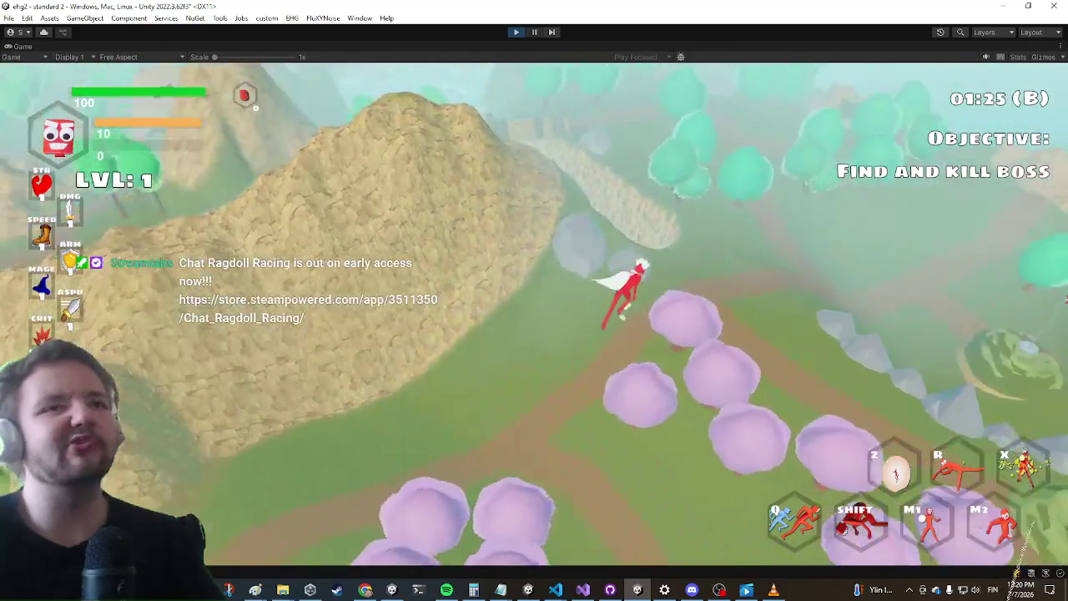
{"action": "key", "text": "w"}
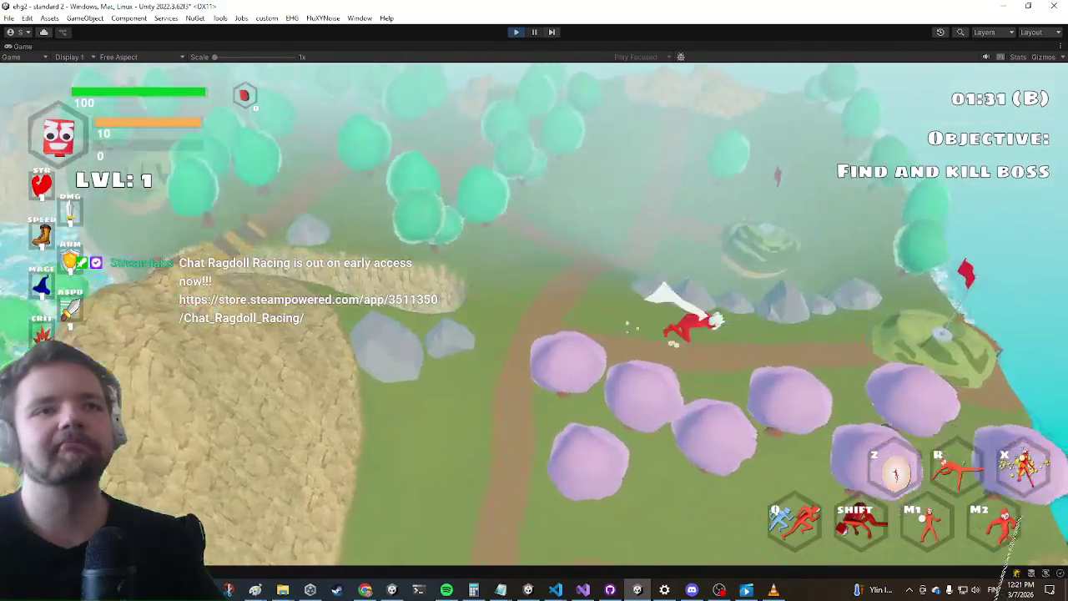
{"action": "key", "text": "e"}
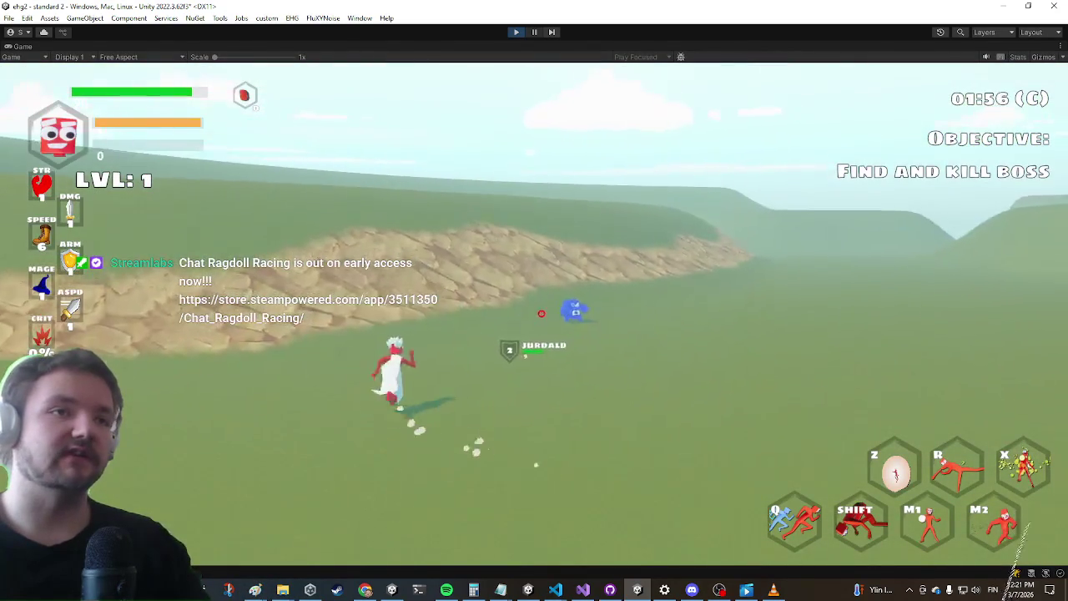
Fire the yellow beam at a Ronnie enemy while advancing, then exit play mode
{"action": "left_click", "coordinate": [525, 322]}
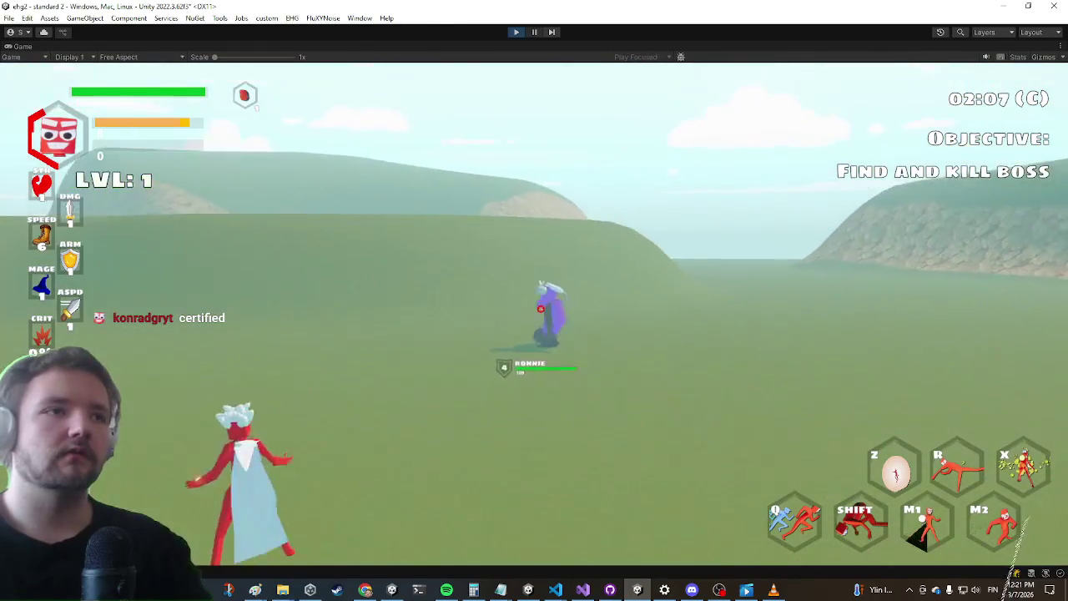
{"action": "left_click", "coordinate": [534, 317]}
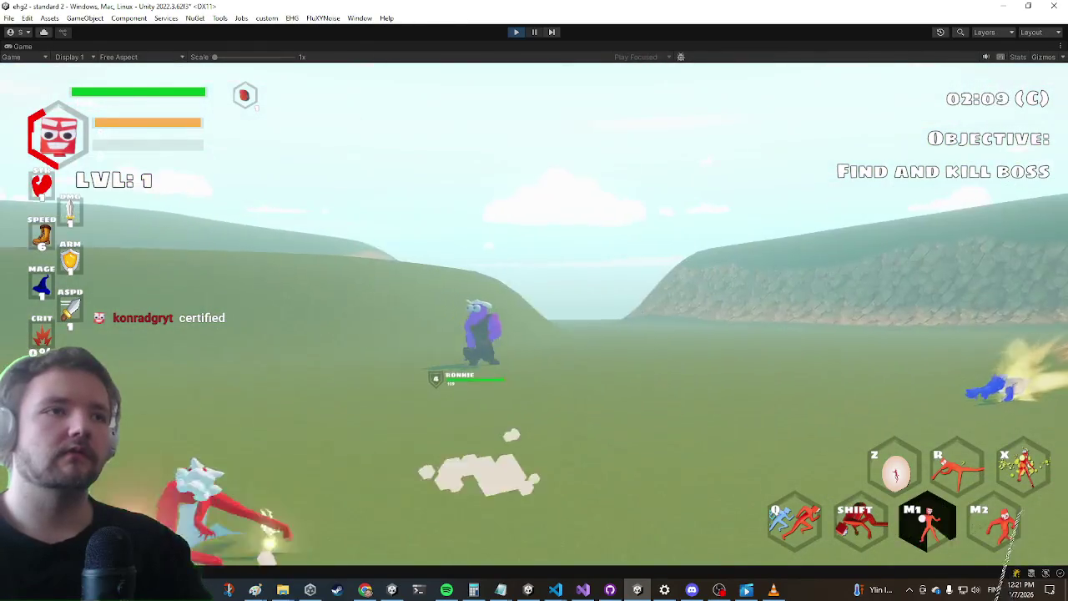
{"action": "key", "text": "w"}
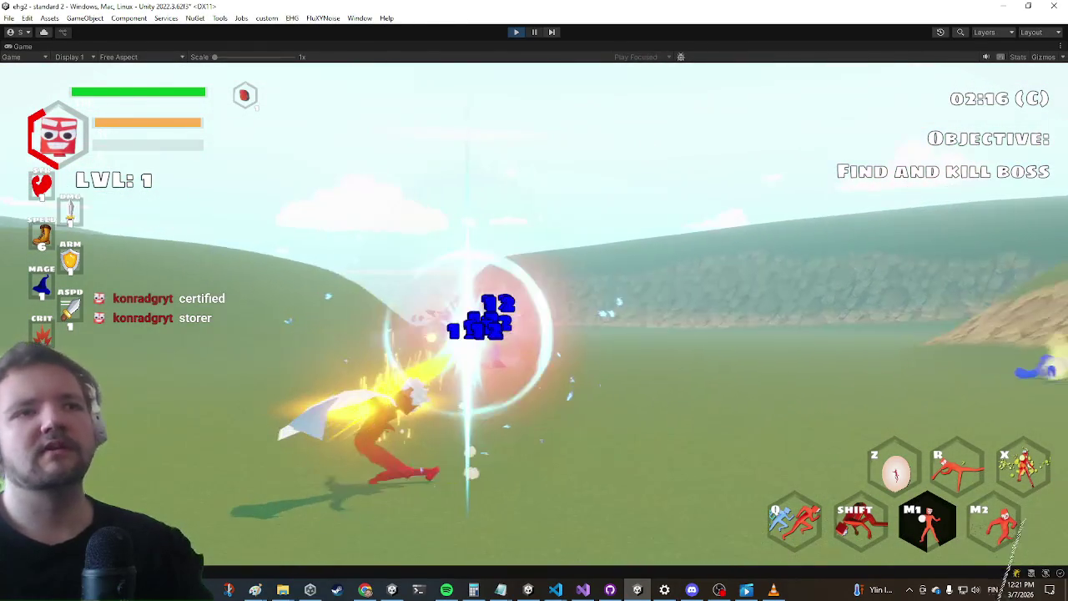
{"action": "key", "text": "shift"}
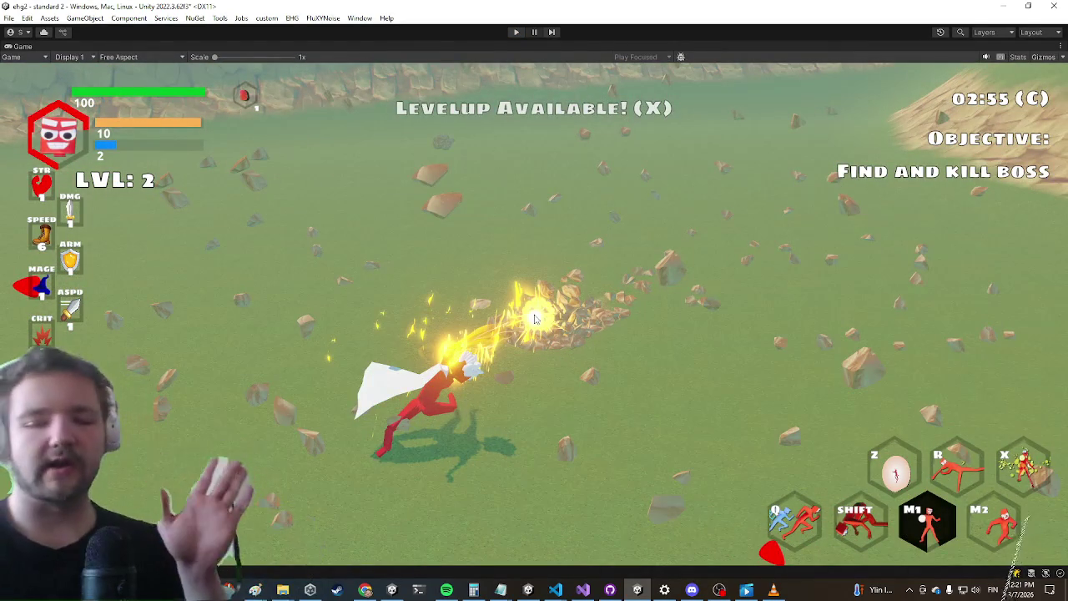
{"action": "key", "text": "ctrl+p"}
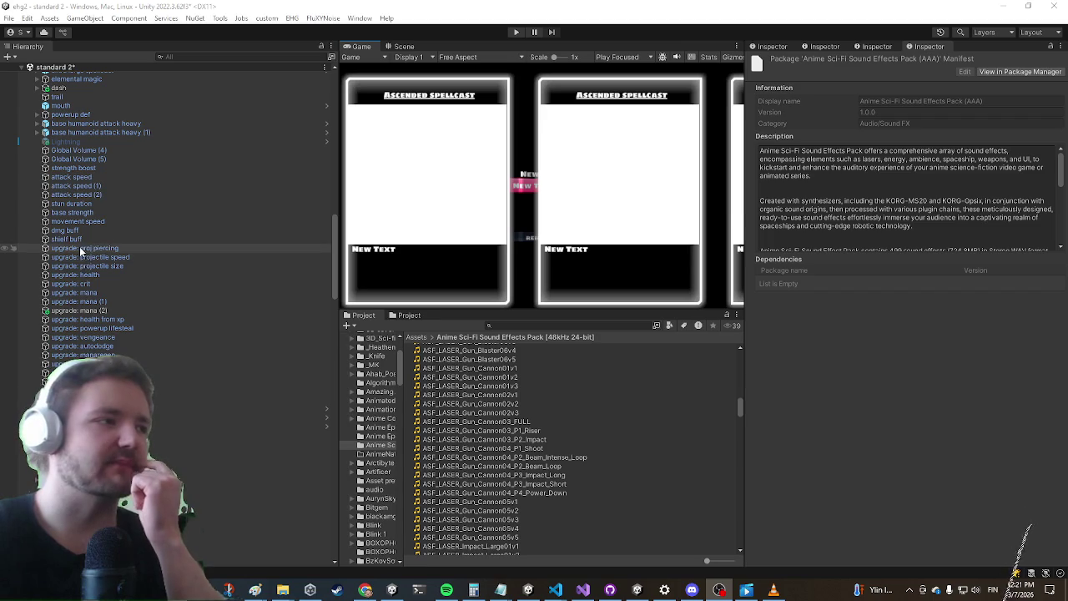
Wait out Unity's script recompile and domain reload, then return to BeamProjectileHandler.cs in Visual Studio
{"action": "scroll", "coordinate": [76, 278], "scroll_direction": "up", "scroll_amount": 5}
{"action": "scroll", "coordinate": [76, 278], "scroll_direction": "up", "scroll_amount": 6}
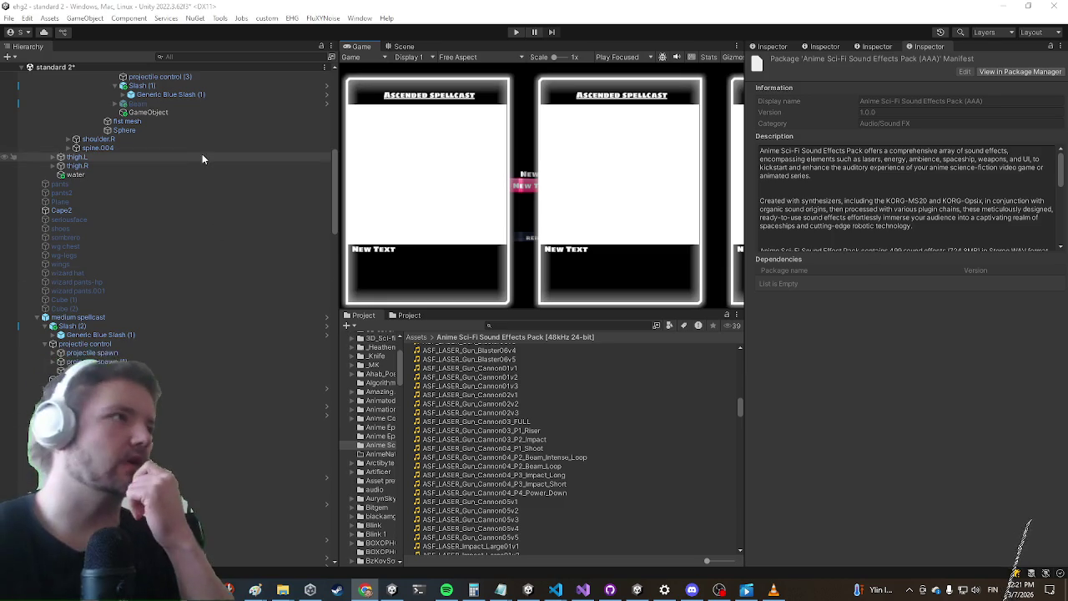
{"action": "scroll", "coordinate": [167, 179], "scroll_direction": "up", "scroll_amount": 4}
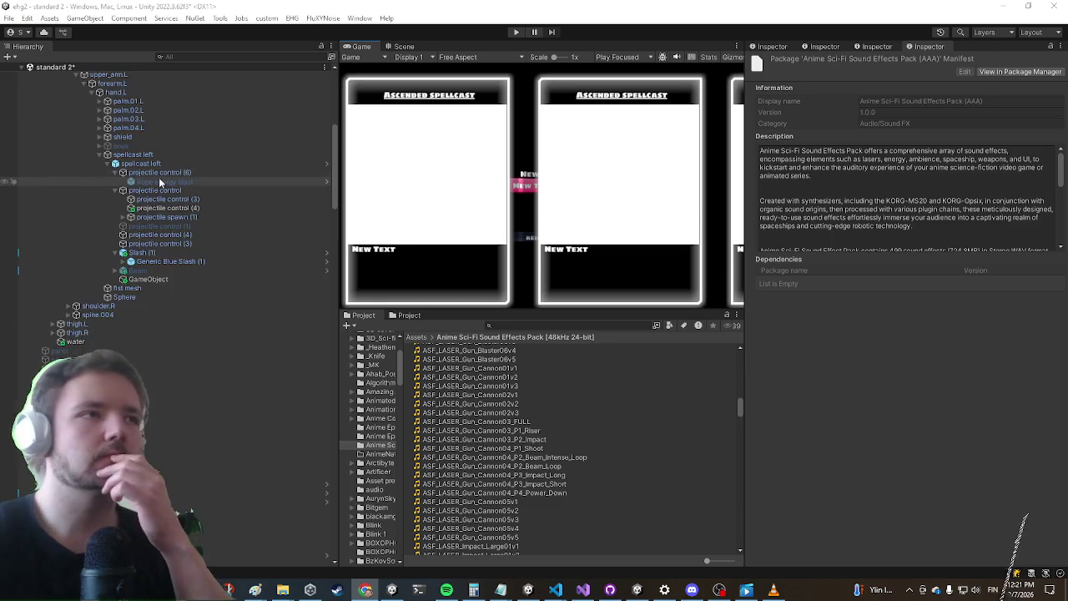
{"action": "scroll", "coordinate": [146, 212], "scroll_direction": "up", "scroll_amount": 4}
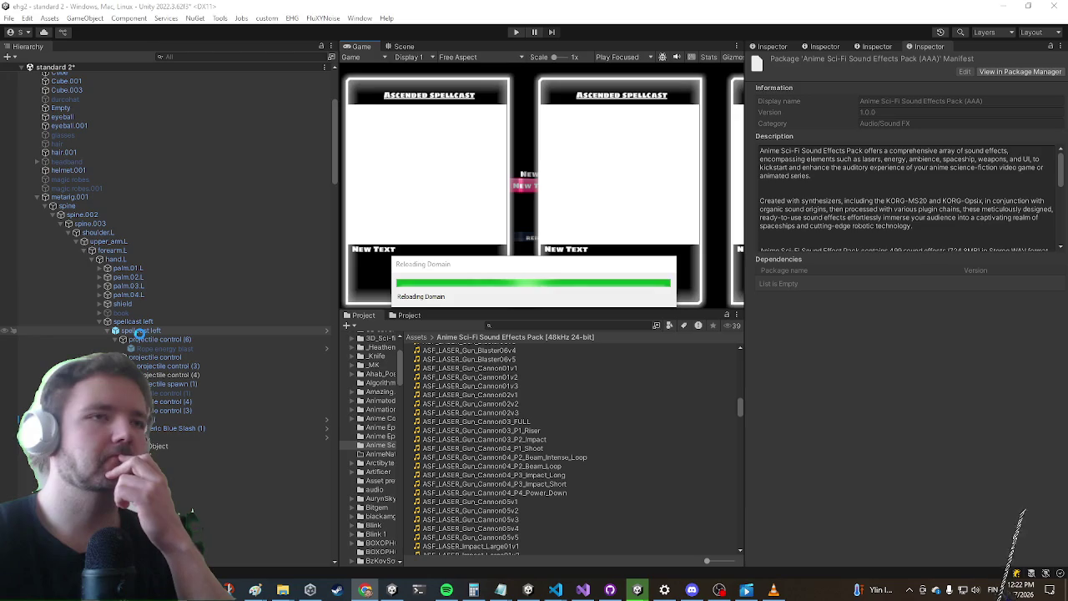
{"action": "key", "text": "alt+Tab"}
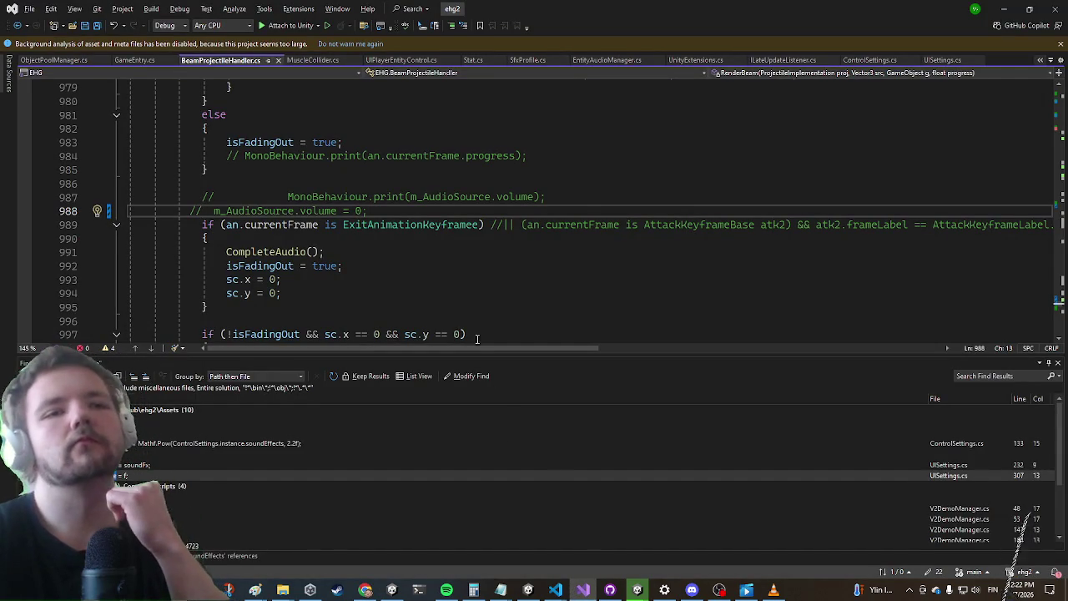
Check Unity's recompile progress, then minimize the BeamProjectileHandler code to bring Unity back
{"action": "left_click", "coordinate": [998, 7]}
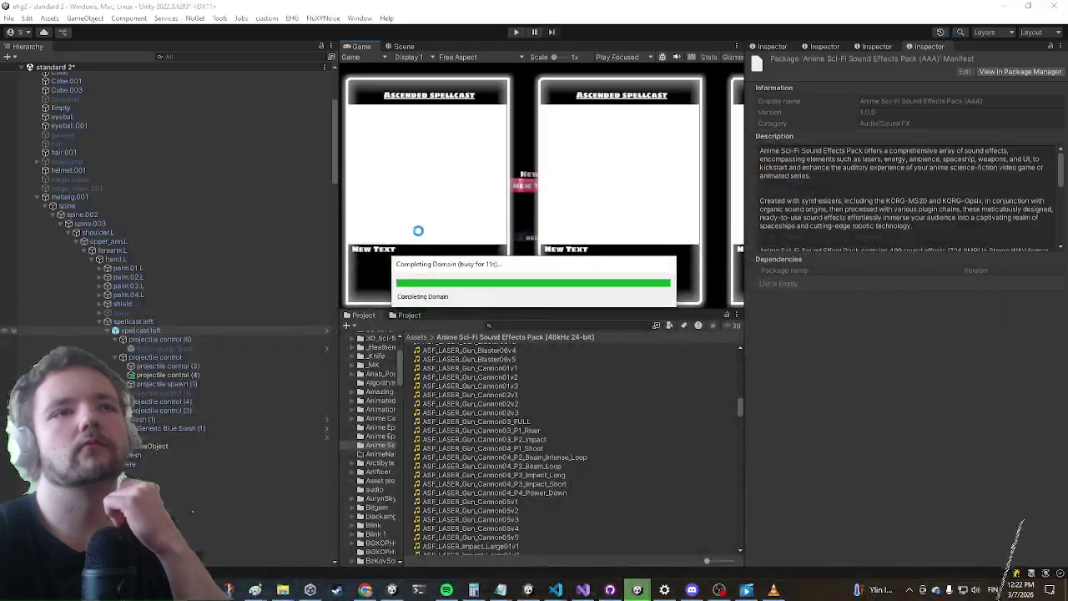
{"action": "left_click", "coordinate": [585, 591]}
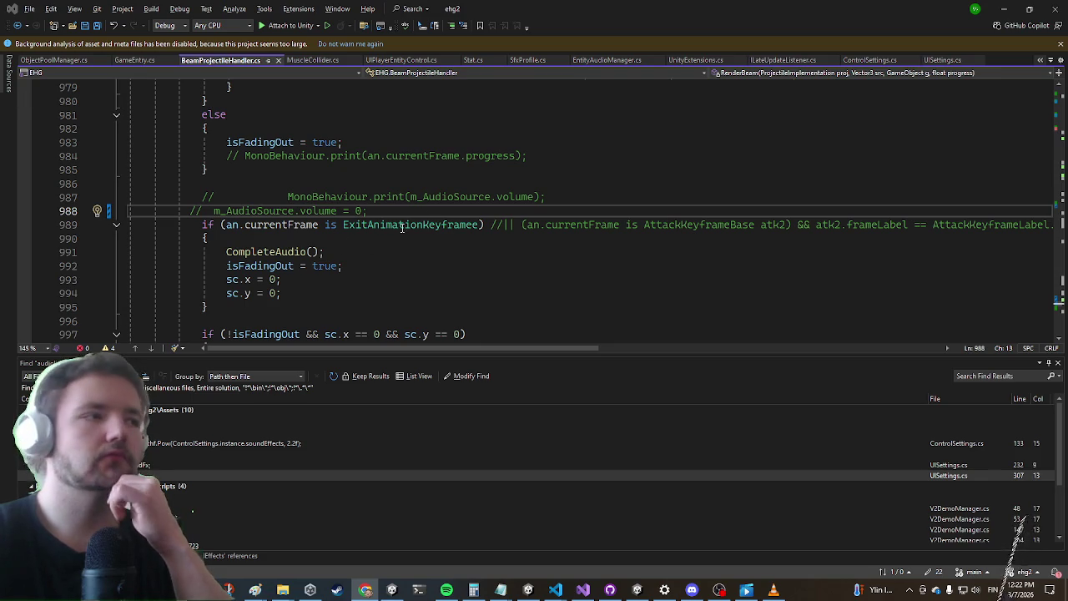
{"action": "left_click", "coordinate": [1006, 8]}
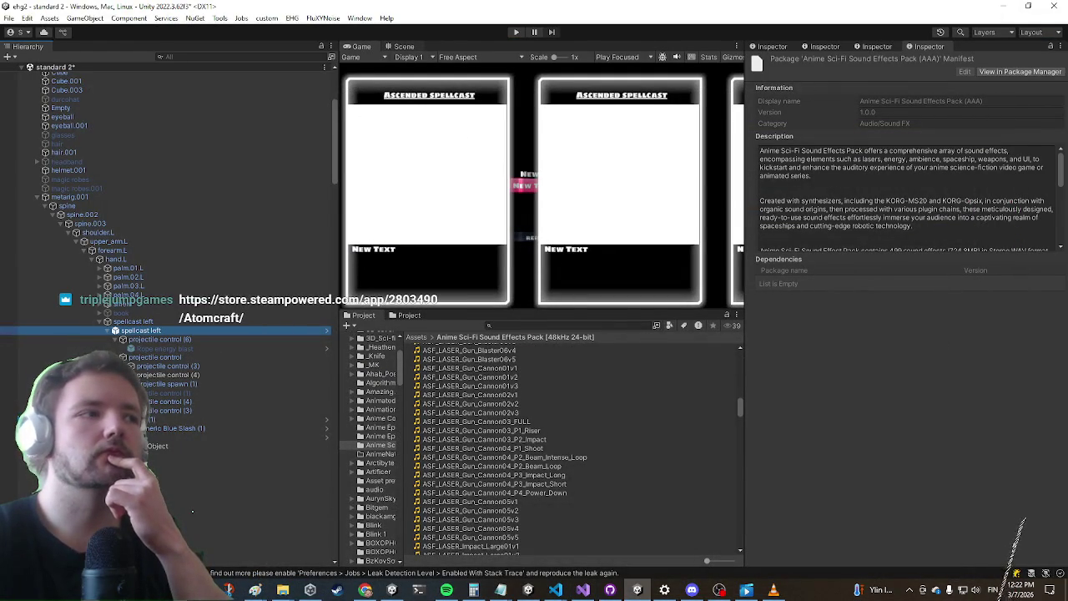
Inspect projectile control objects (6), (3) and (4) to find the beam handler
{"action": "left_click", "coordinate": [167, 357]}
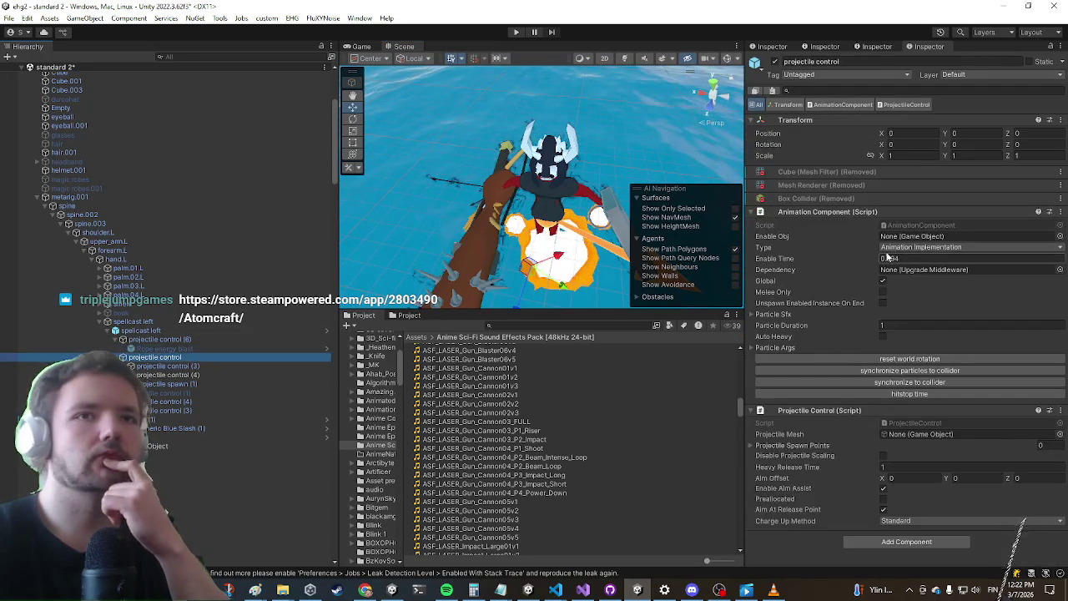
{"action": "left_click", "coordinate": [164, 340]}
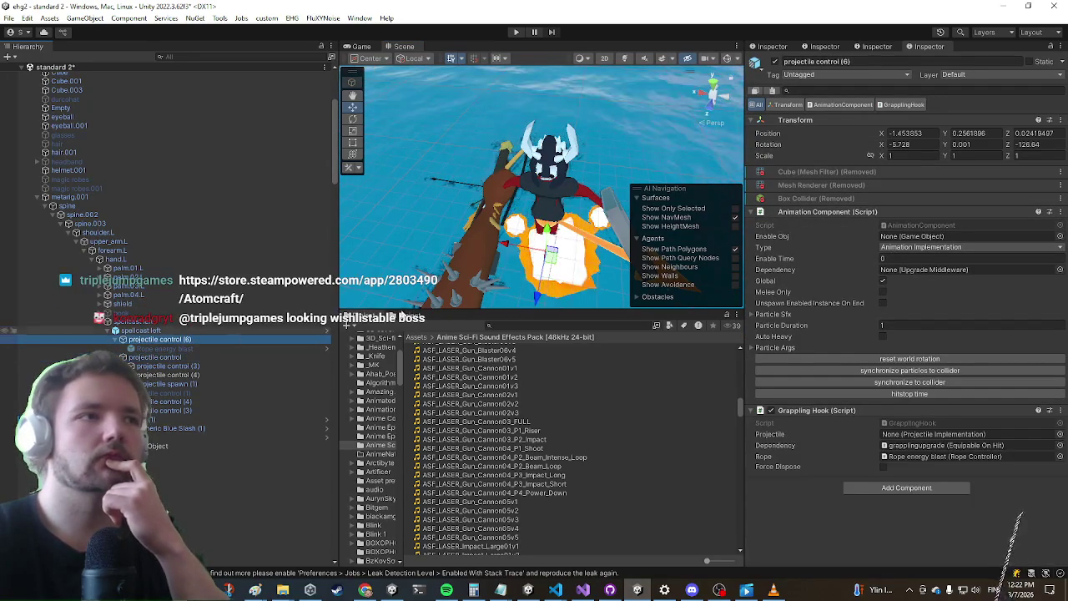
{"action": "left_click", "coordinate": [166, 413]}
{"action": "left_click", "coordinate": [176, 402]}
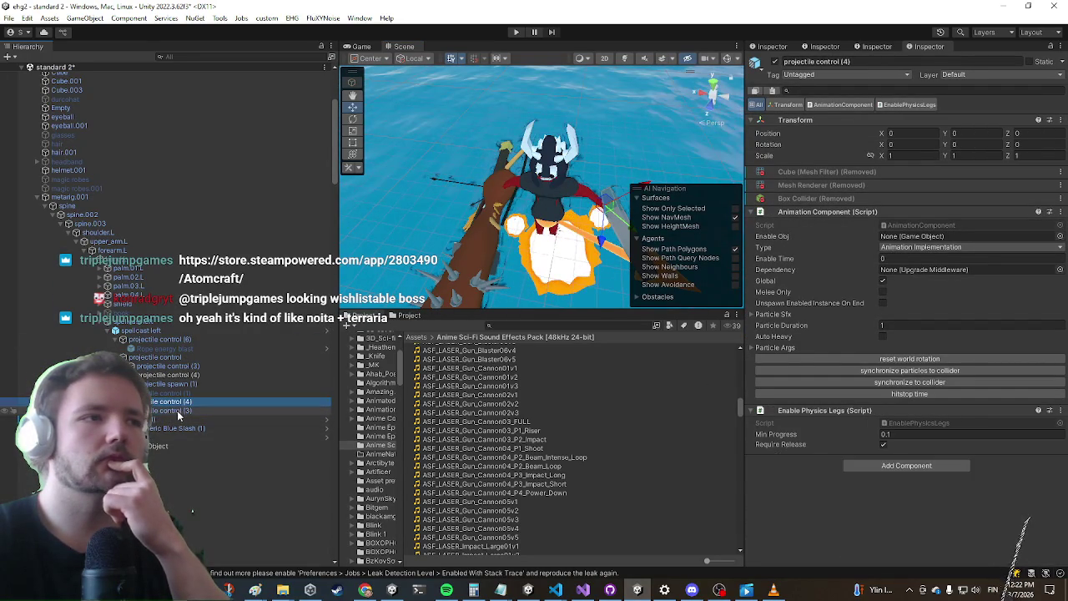
{"action": "left_click", "coordinate": [167, 366]}
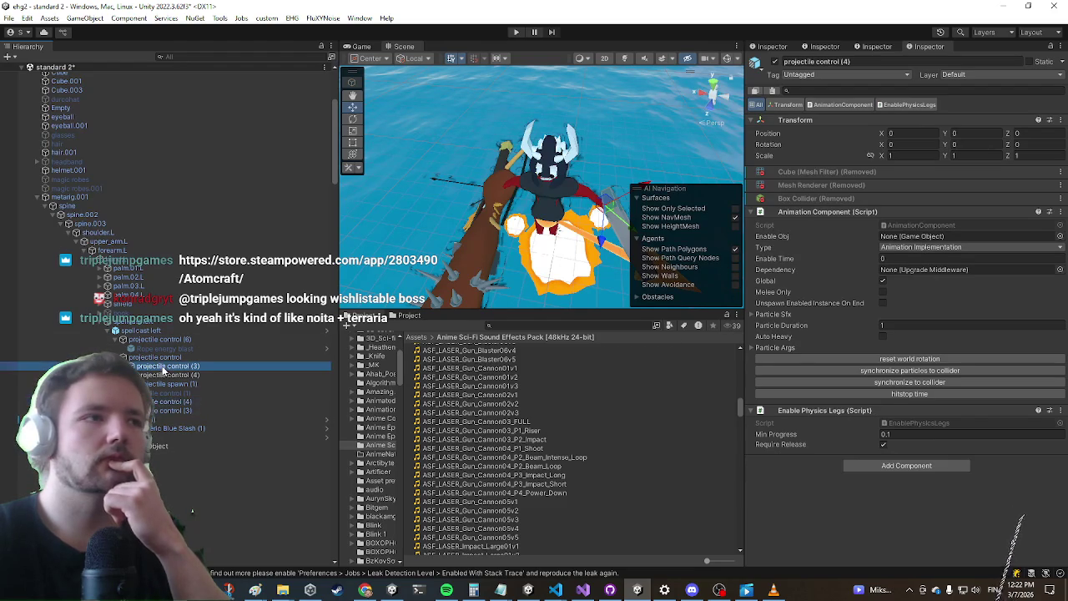
Select projectile spawn (1) and set its Hit Roll Off Mode to Linear
{"action": "left_click", "coordinate": [150, 386]}
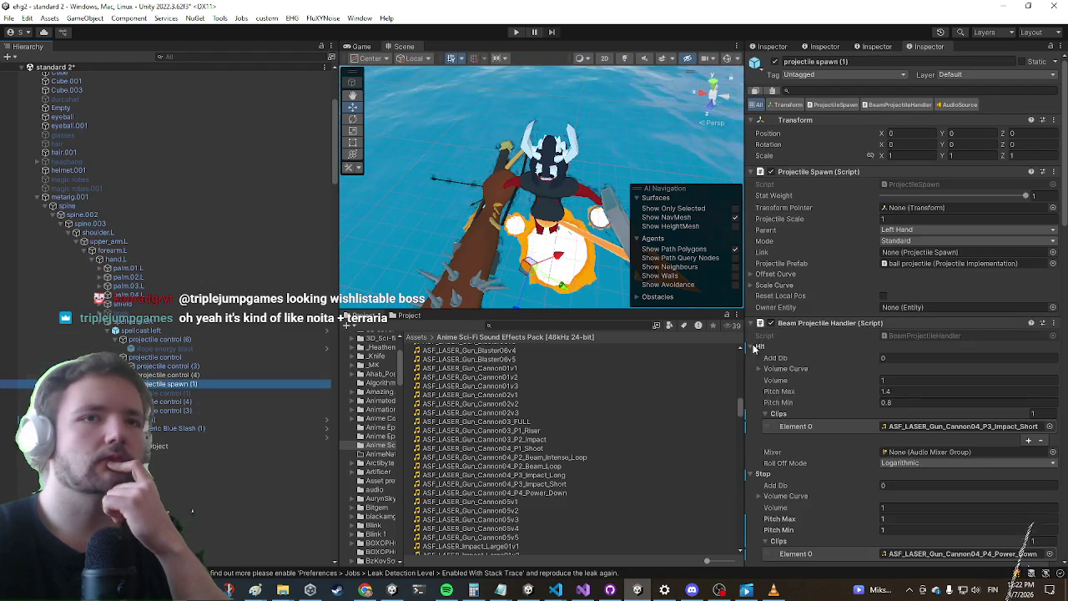
{"action": "scroll", "coordinate": [877, 303], "scroll_direction": "down", "scroll_amount": 10}
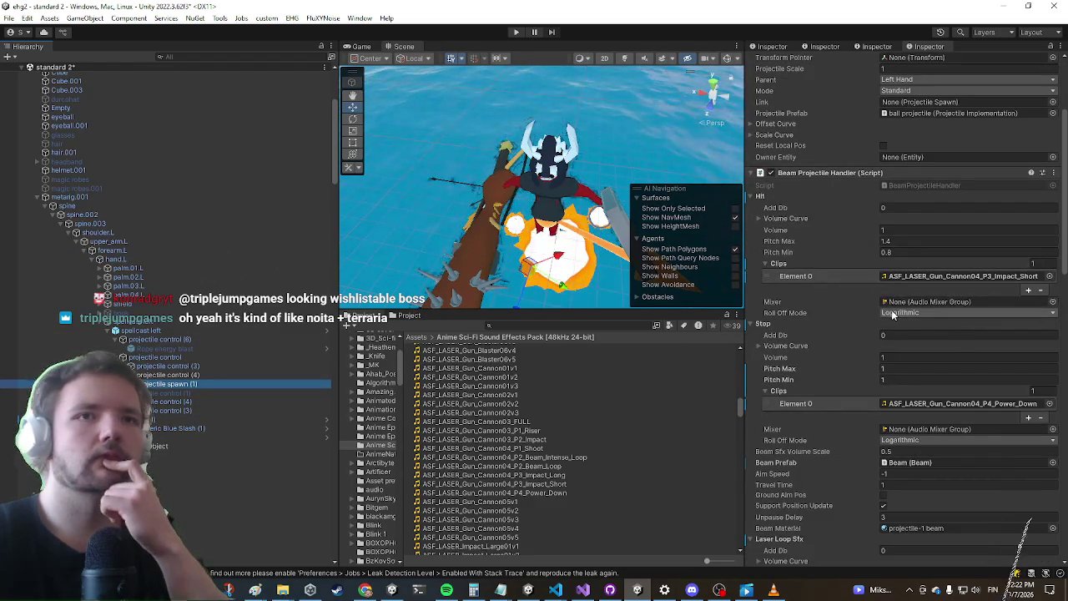
{"action": "left_click", "coordinate": [894, 313]}
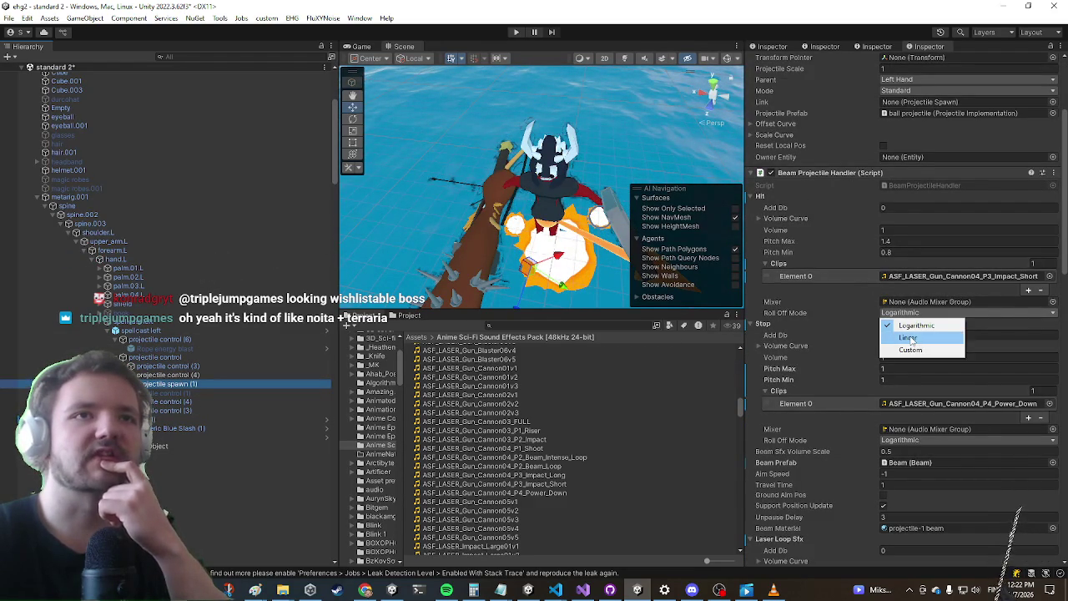
{"action": "left_click", "coordinate": [911, 337]}
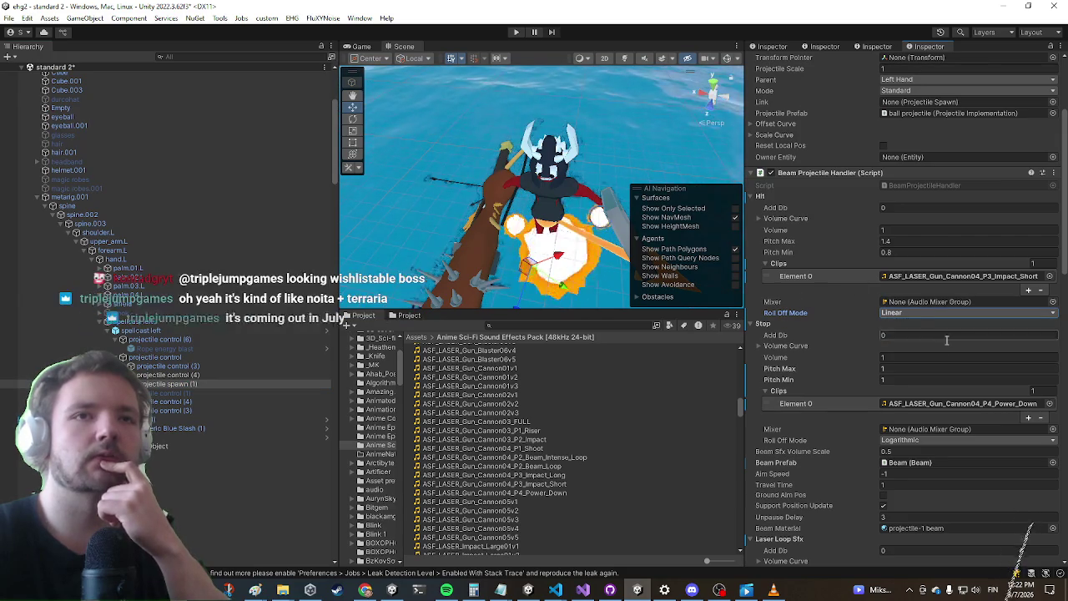
{"action": "scroll", "coordinate": [927, 326], "scroll_direction": "down", "scroll_amount": 3}
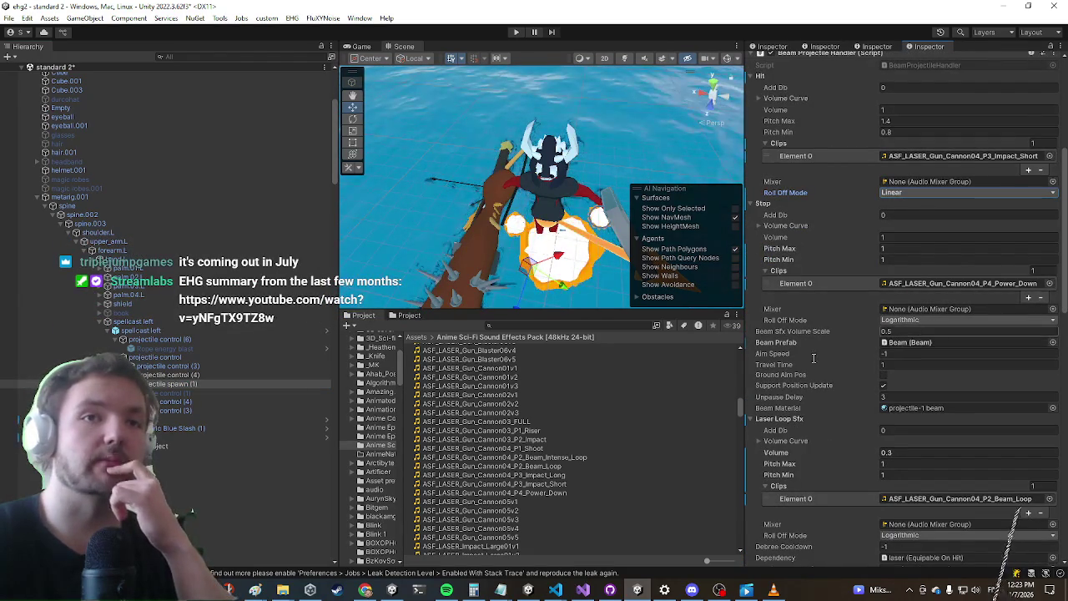
{"action": "left_click", "coordinate": [166, 375]}
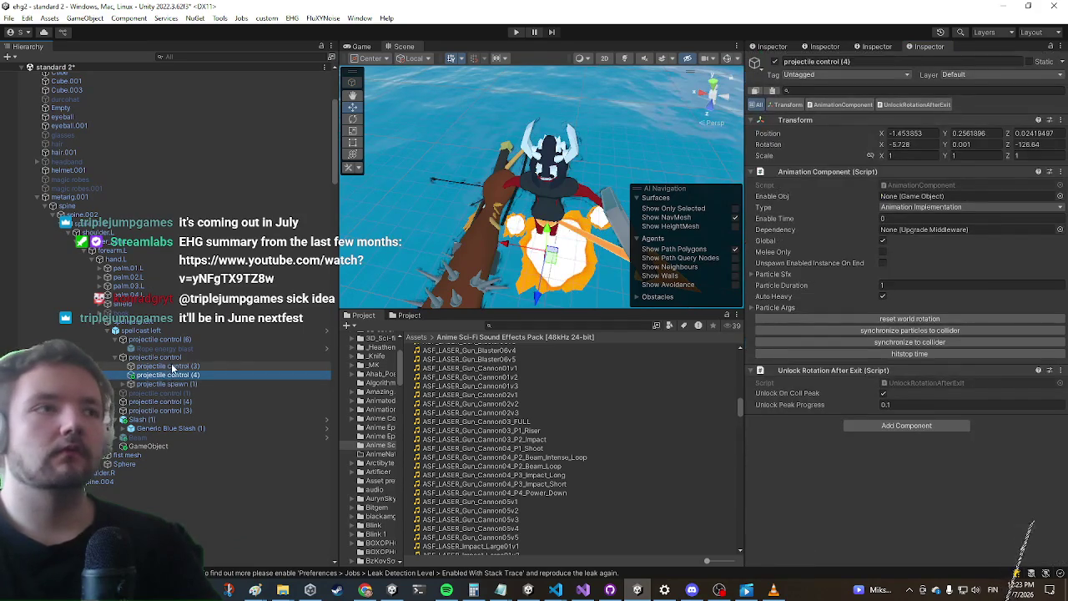
Return to projectile spawn (1) and look through its Beam Projectile Handler settings
{"action": "left_click", "coordinate": [171, 366]}
{"action": "left_click", "coordinate": [158, 384]}
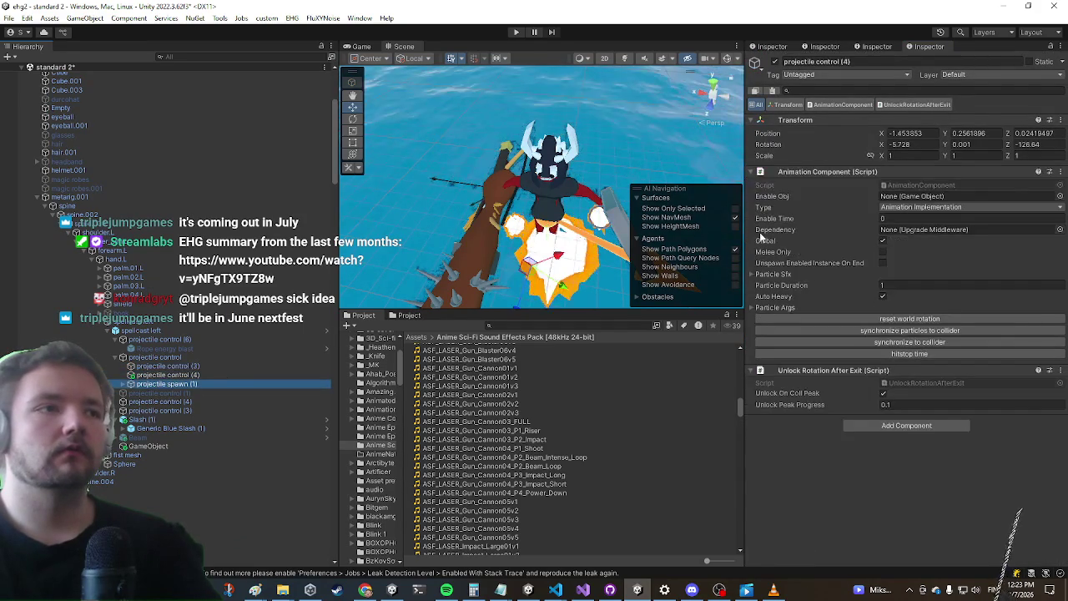
{"action": "scroll", "coordinate": [839, 227], "scroll_direction": "down", "scroll_amount": 10}
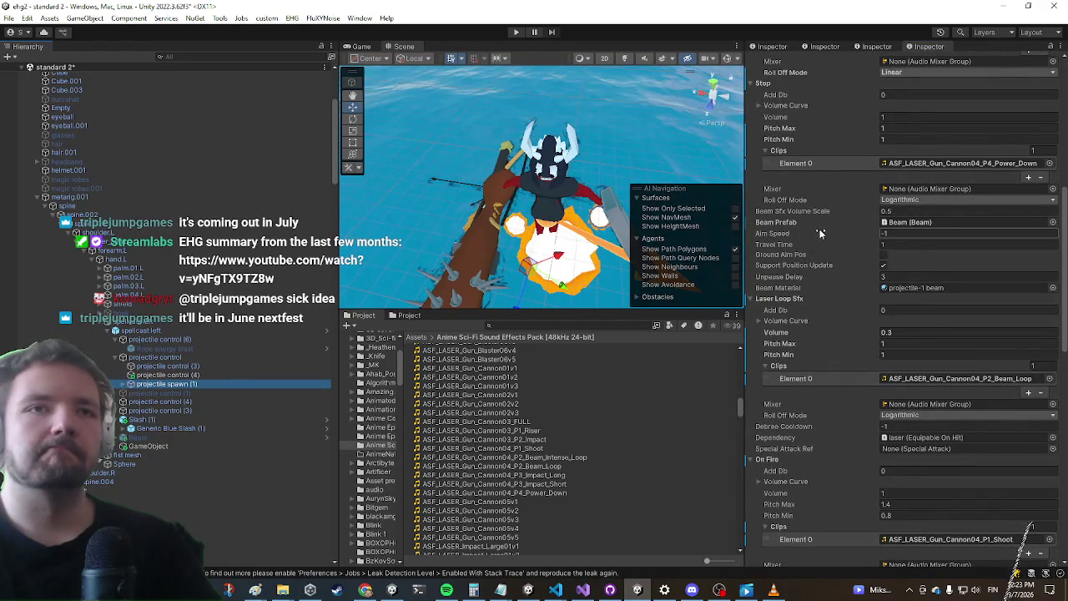
{"action": "scroll", "coordinate": [821, 233], "scroll_direction": "down", "scroll_amount": 5}
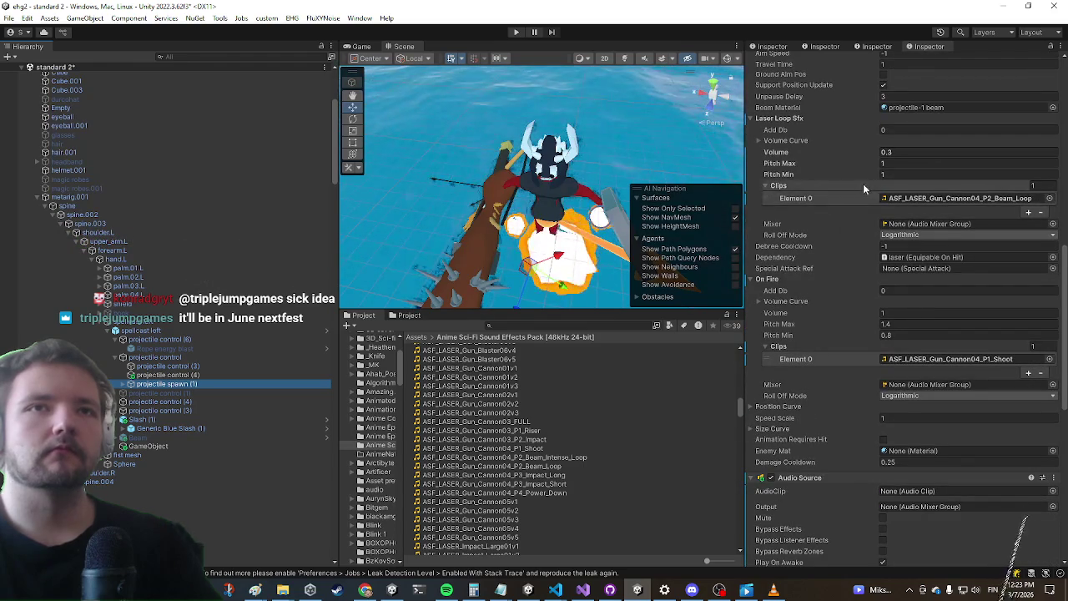
{"action": "scroll", "coordinate": [863, 188], "scroll_direction": "up", "scroll_amount": 4}
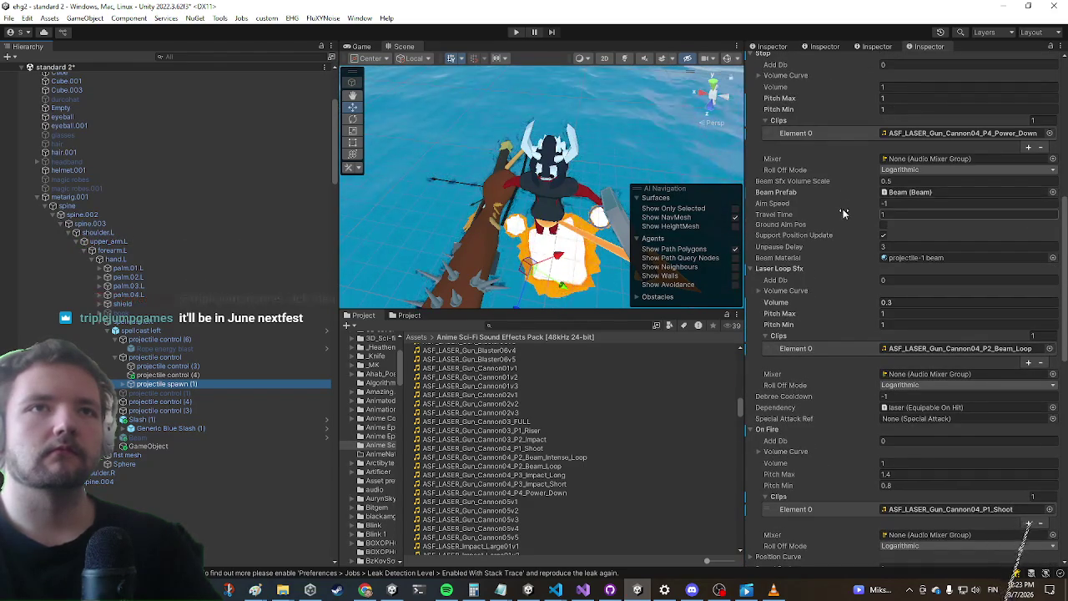
{"action": "scroll", "coordinate": [847, 208], "scroll_direction": "down", "scroll_amount": 12}
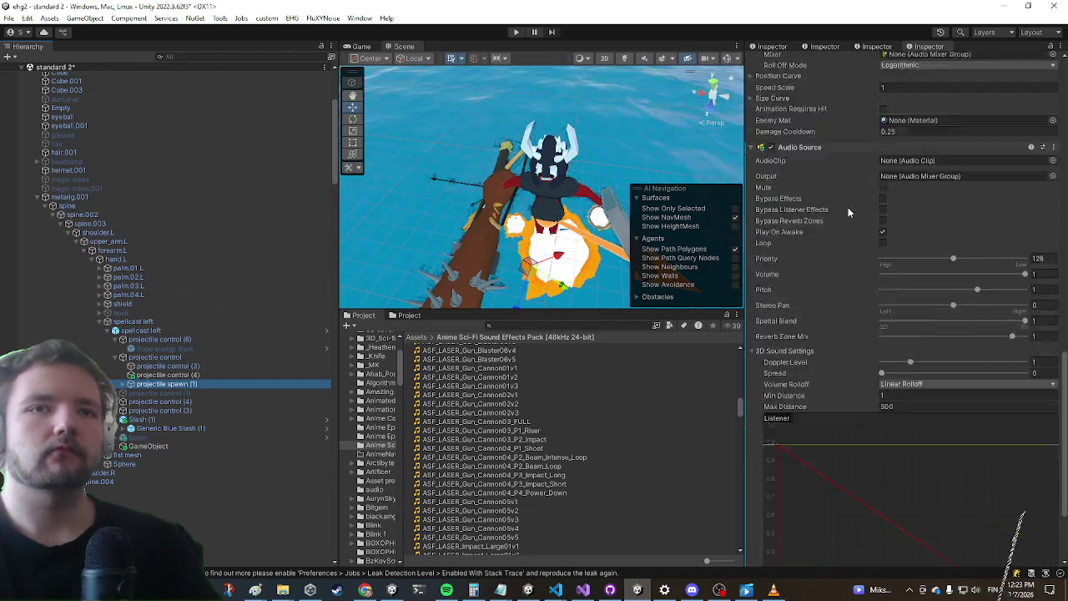
{"action": "scroll", "coordinate": [848, 212], "scroll_direction": "up", "scroll_amount": 3}
{"action": "scroll", "coordinate": [846, 219], "scroll_direction": "up", "scroll_amount": 2}
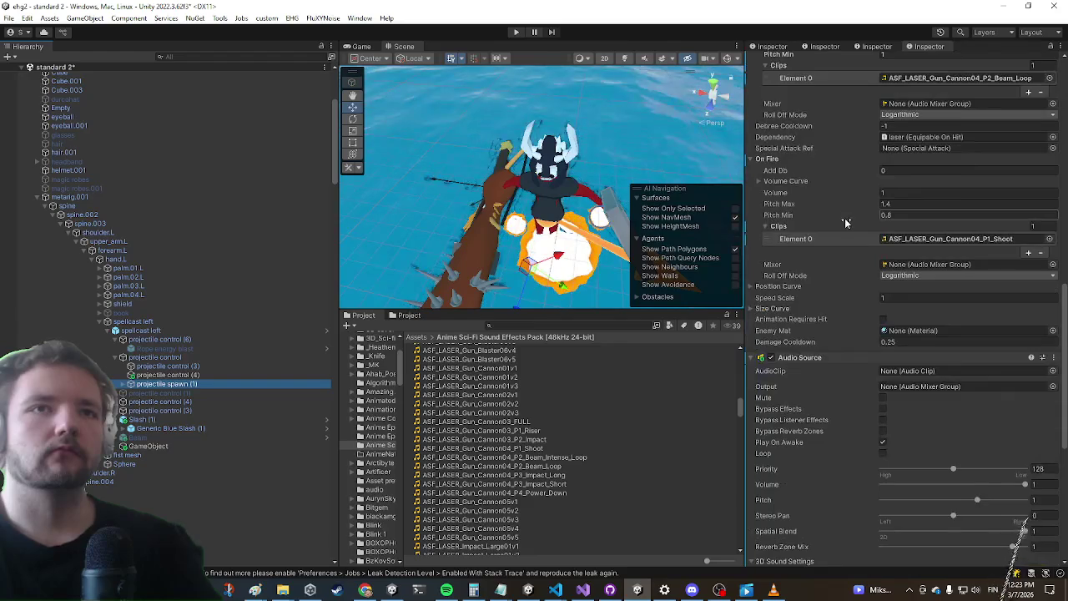
{"action": "scroll", "coordinate": [844, 222], "scroll_direction": "up", "scroll_amount": 3}
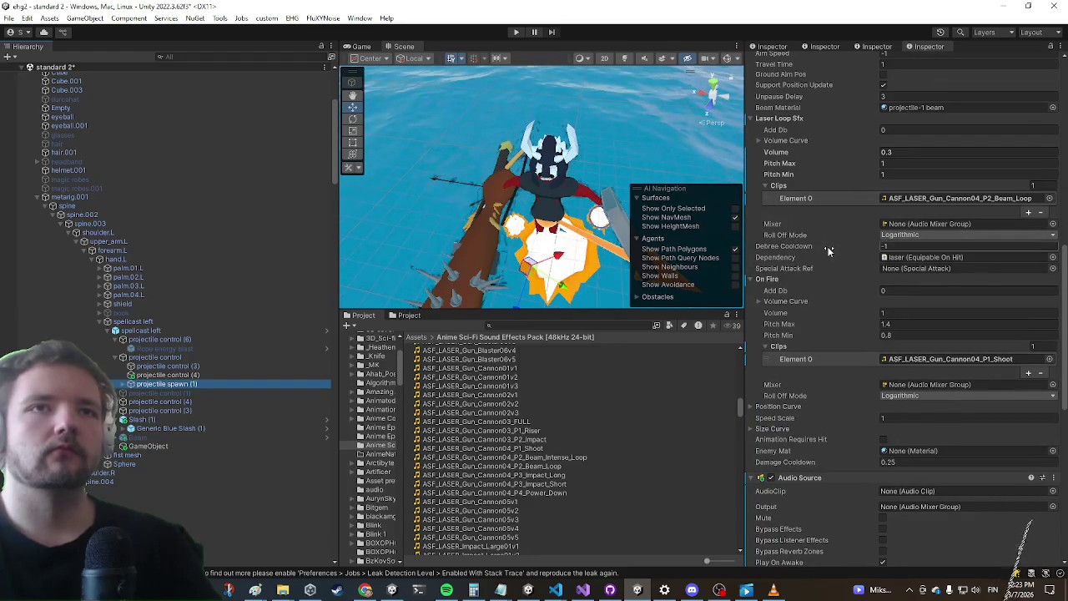
{"action": "scroll", "coordinate": [829, 251], "scroll_direction": "up", "scroll_amount": 5}
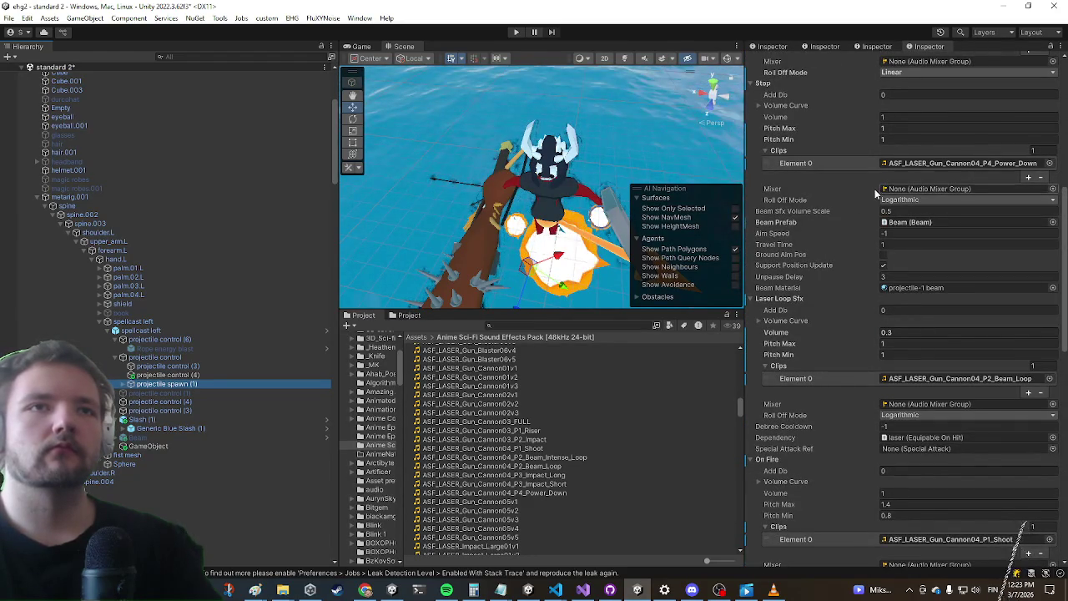
{"action": "scroll", "coordinate": [876, 194], "scroll_direction": "up", "scroll_amount": 5}
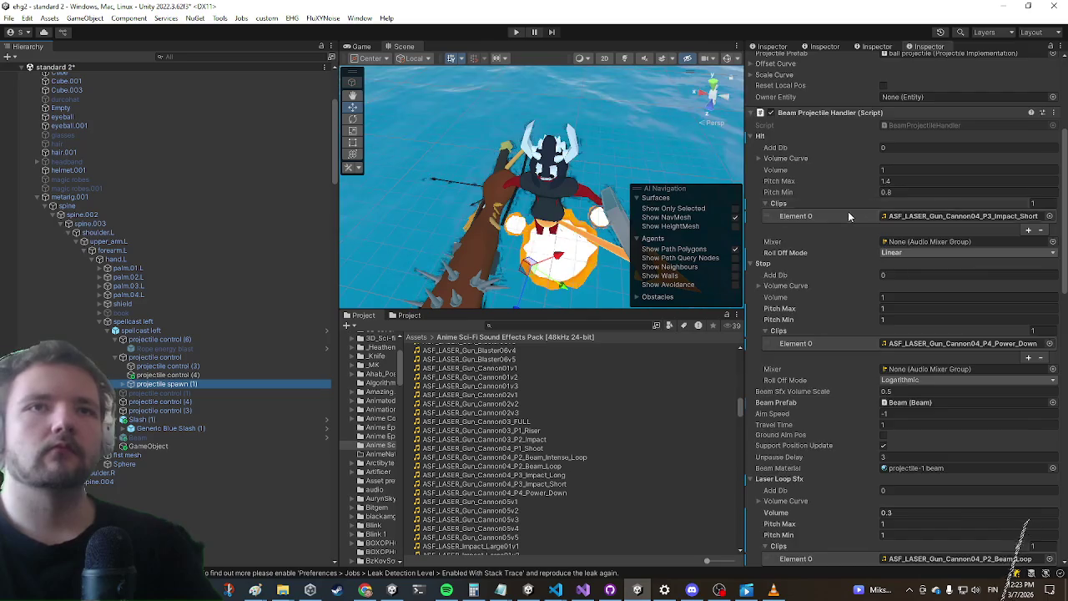
{"action": "scroll", "coordinate": [848, 211], "scroll_direction": "down", "scroll_amount": 4}
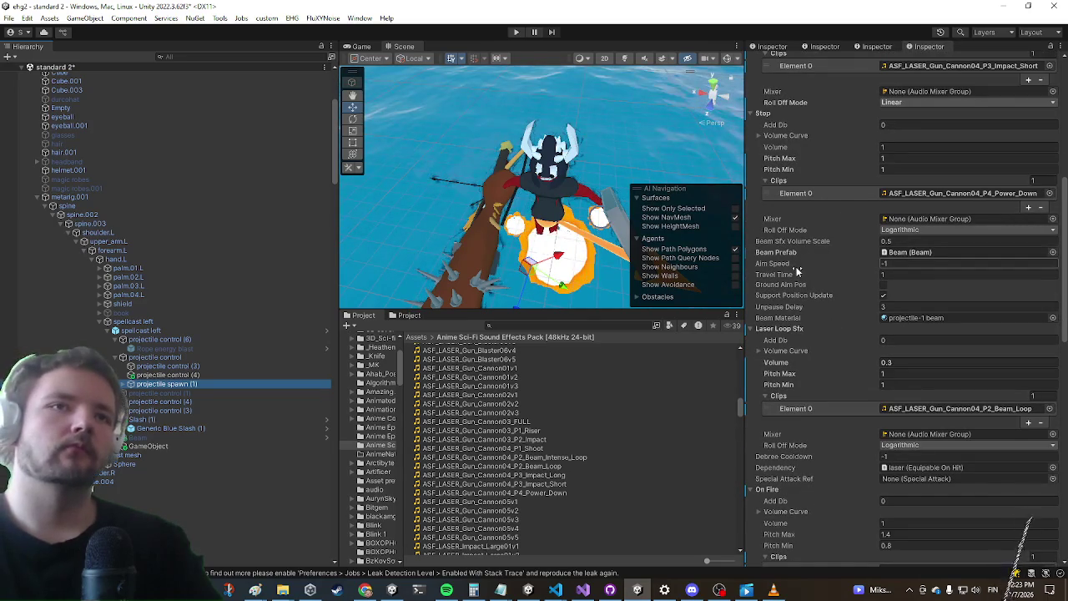
{"action": "scroll", "coordinate": [797, 270], "scroll_direction": "down", "scroll_amount": 5}
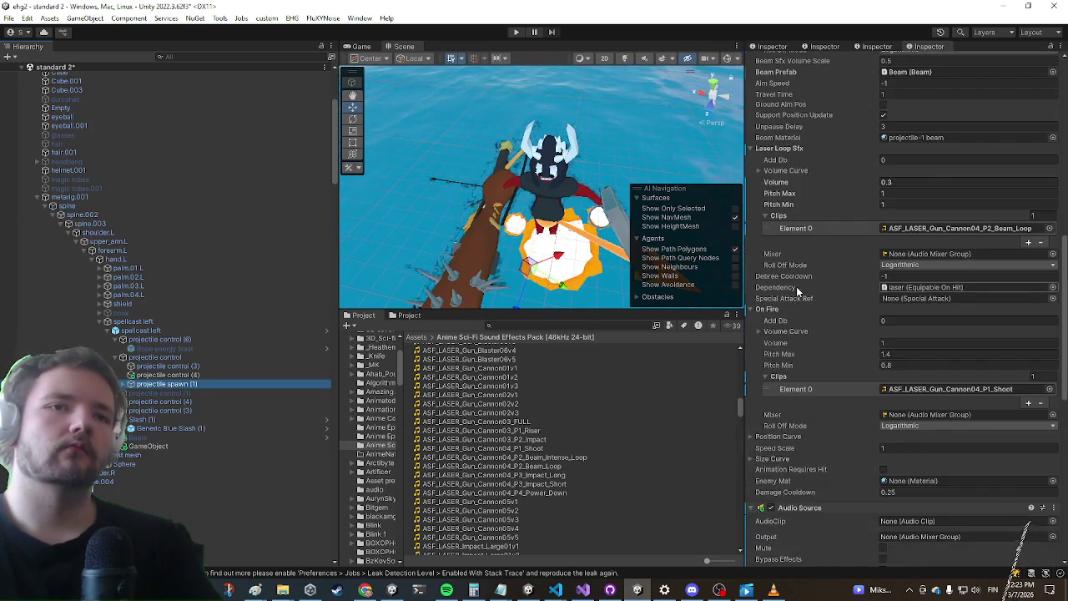
{"action": "scroll", "coordinate": [800, 289], "scroll_direction": "up", "scroll_amount": 10}
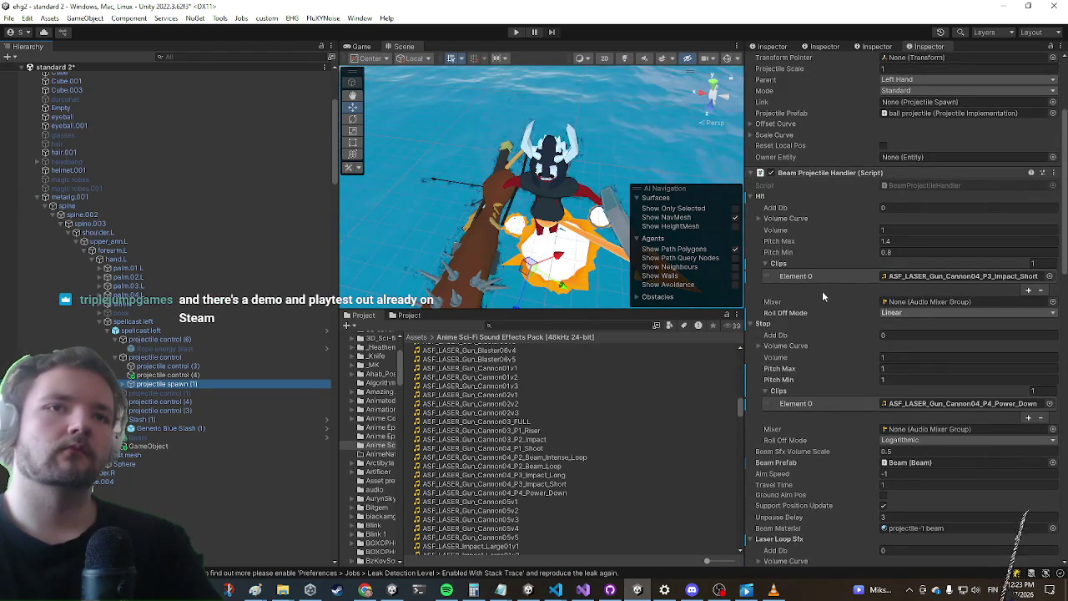
Lower projectile spawn (1)'s Beam Sfx Volume Scale from 0.5 to 0.25
{"action": "left_click", "coordinate": [888, 452]}
{"action": "type", "text": "0.25"}
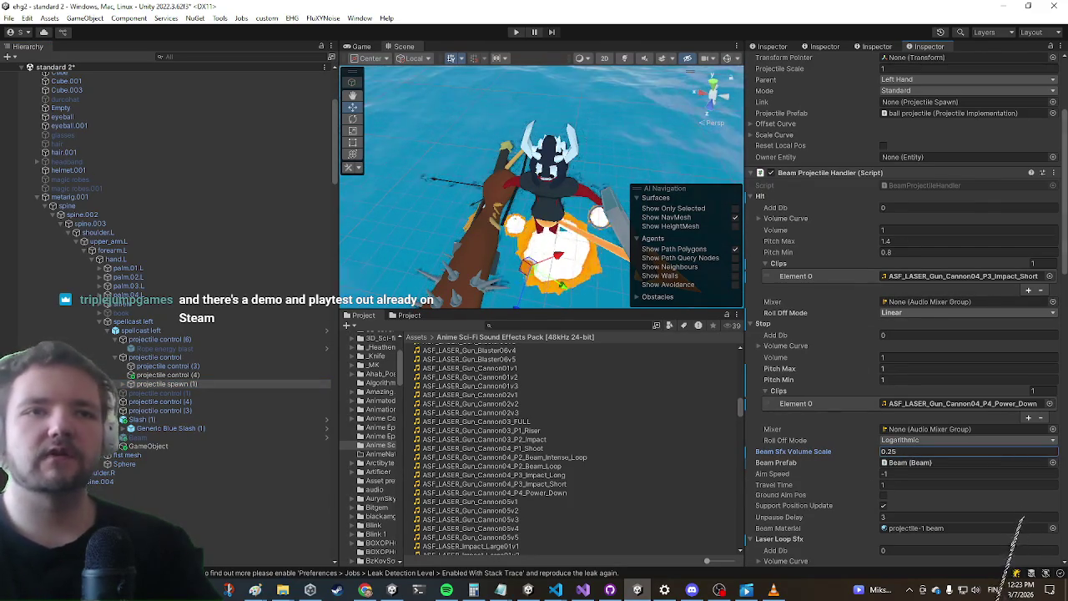
{"action": "scroll", "coordinate": [886, 298], "scroll_direction": "down", "scroll_amount": 1}
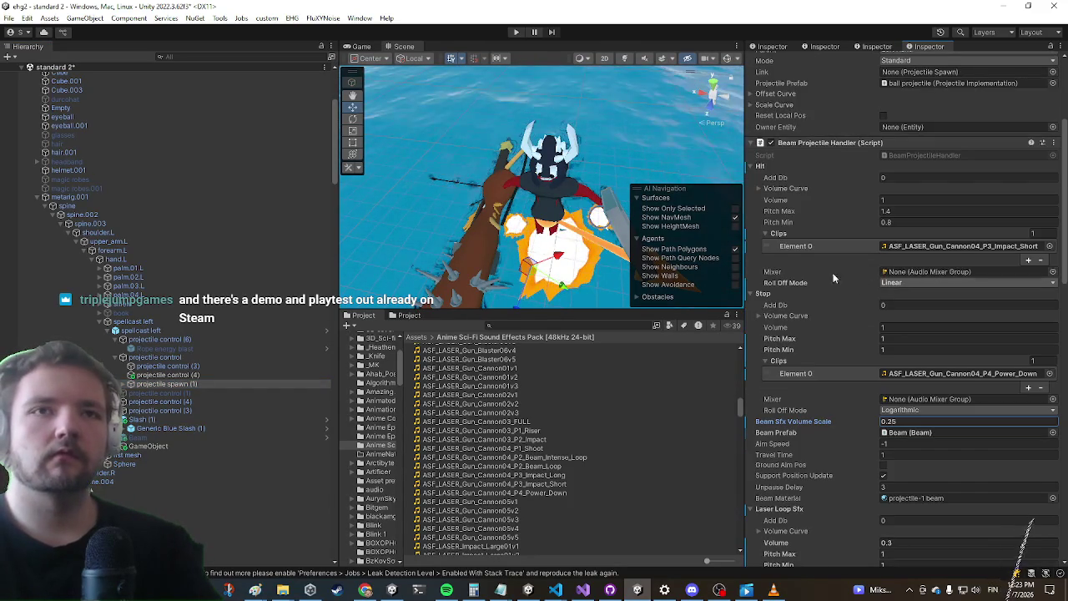
{"action": "left_click", "coordinate": [366, 591]}
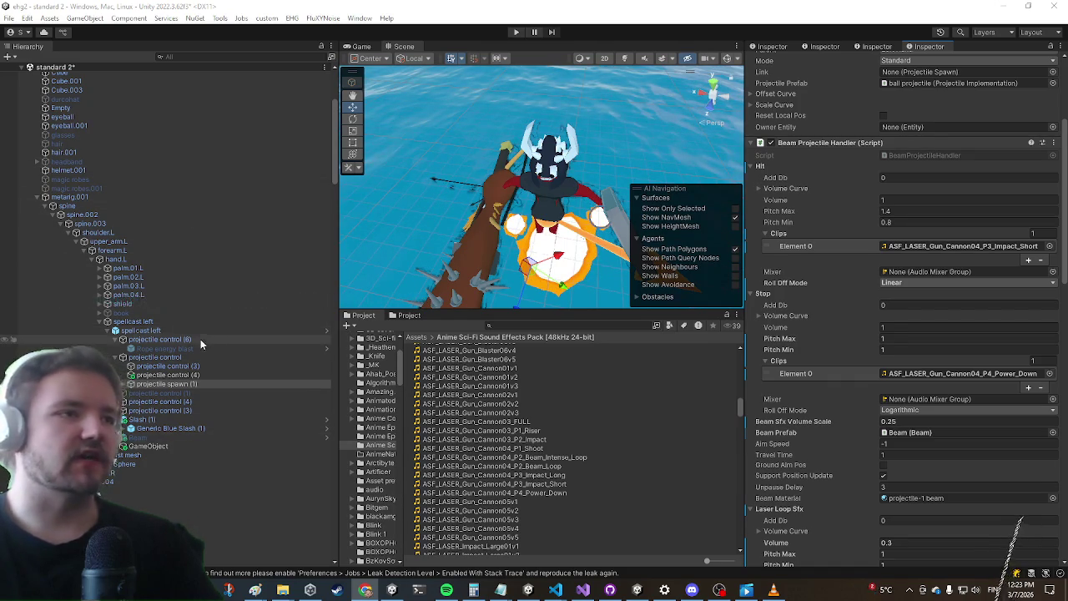
Select the other beam-spawning object and set its Beam Sfx Volume Scale to 0.25
{"action": "scroll", "coordinate": [201, 339], "scroll_direction": "down", "scroll_amount": 5}
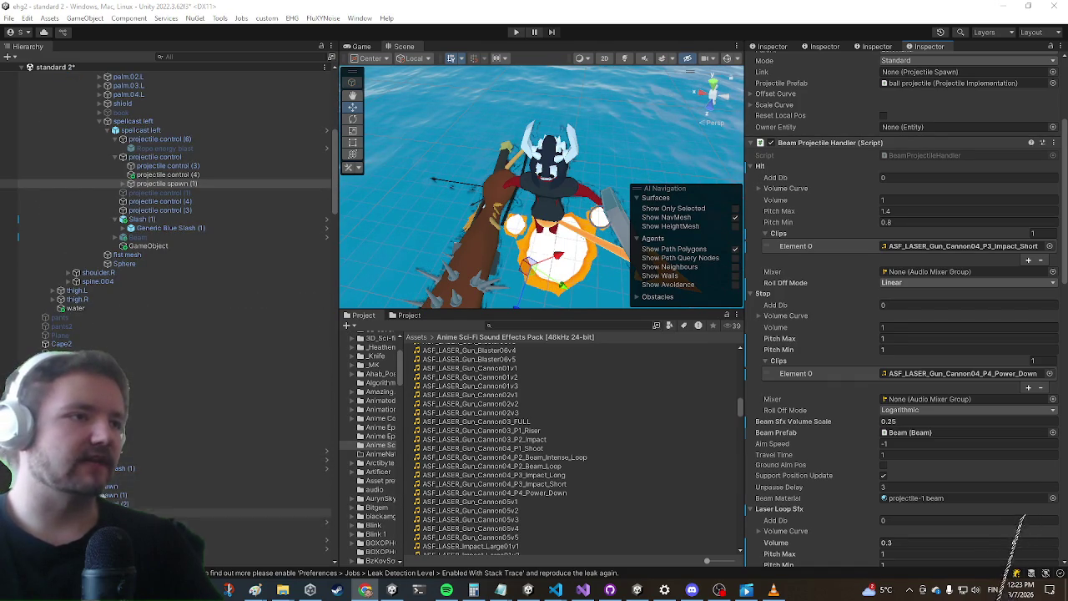
{"action": "left_click", "coordinate": [104, 487]}
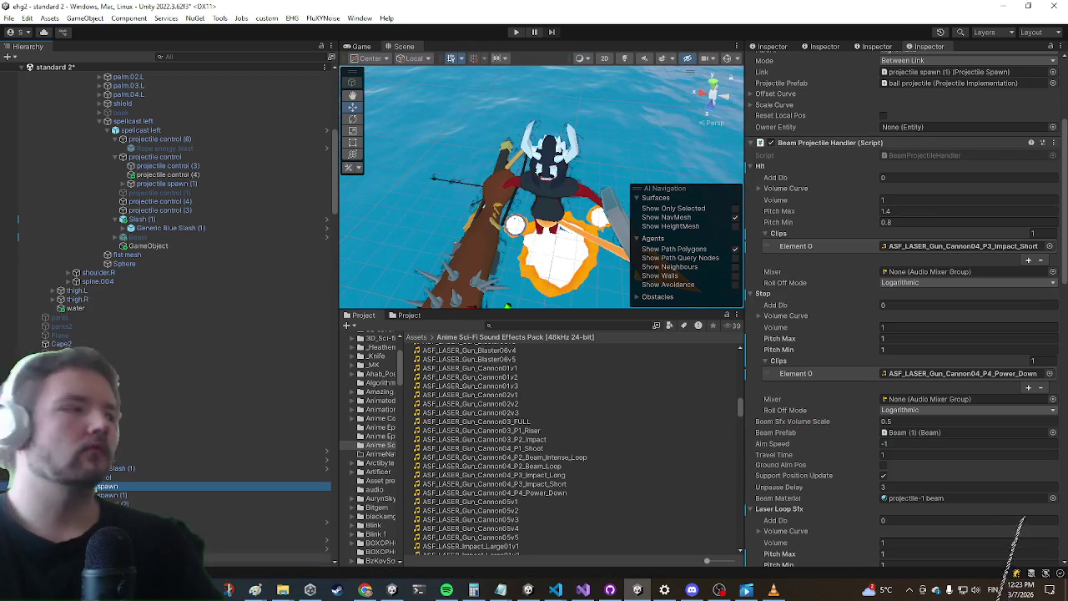
{"action": "scroll", "coordinate": [952, 227], "scroll_direction": "down", "scroll_amount": 5}
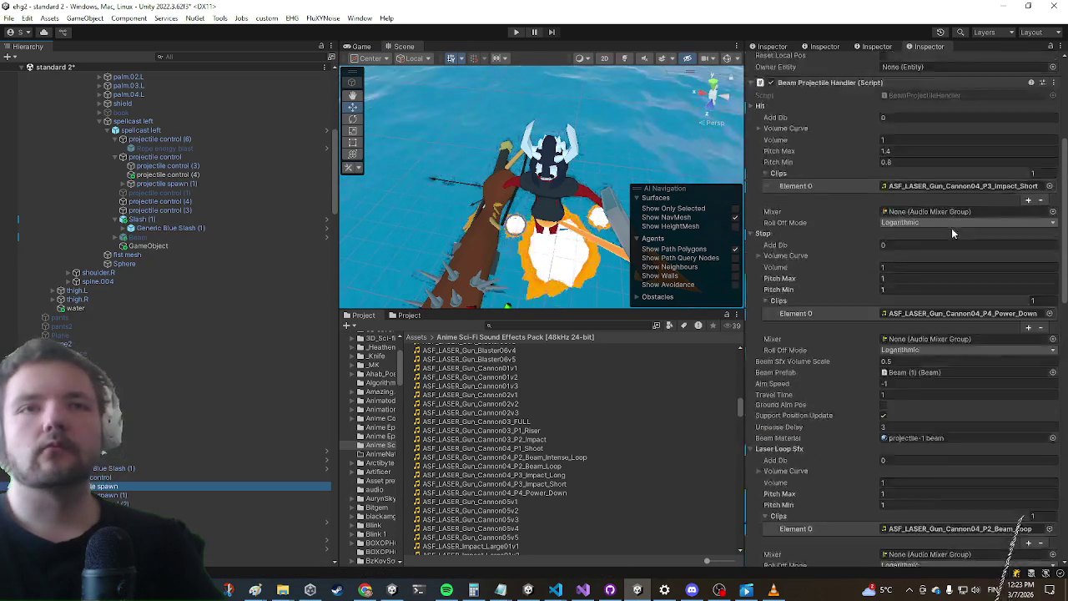
{"action": "scroll", "coordinate": [927, 234], "scroll_direction": "down", "scroll_amount": 1}
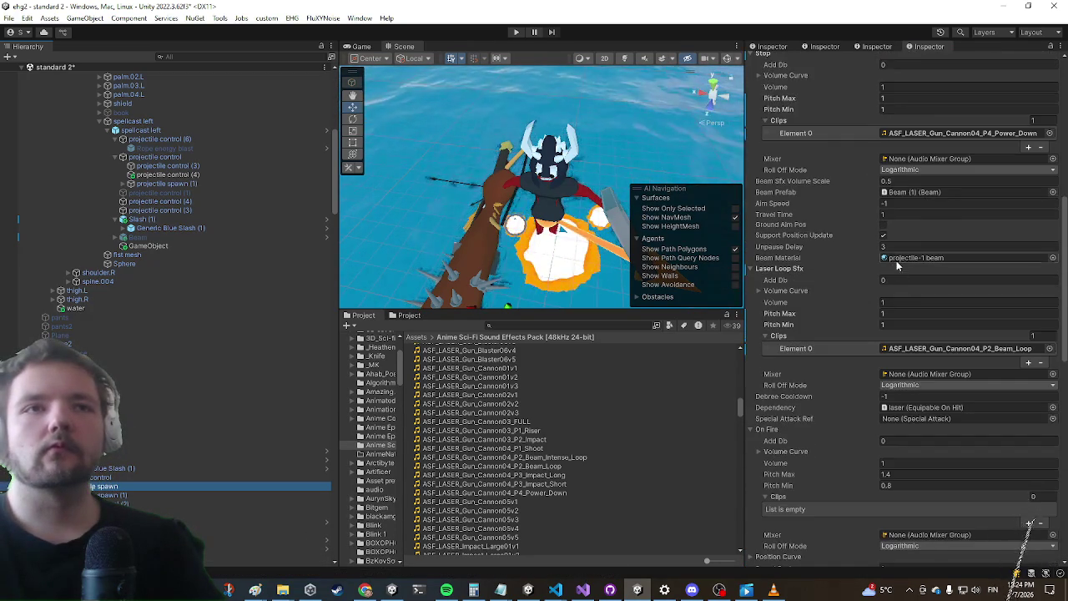
{"action": "scroll", "coordinate": [886, 372], "scroll_direction": "up", "scroll_amount": 5}
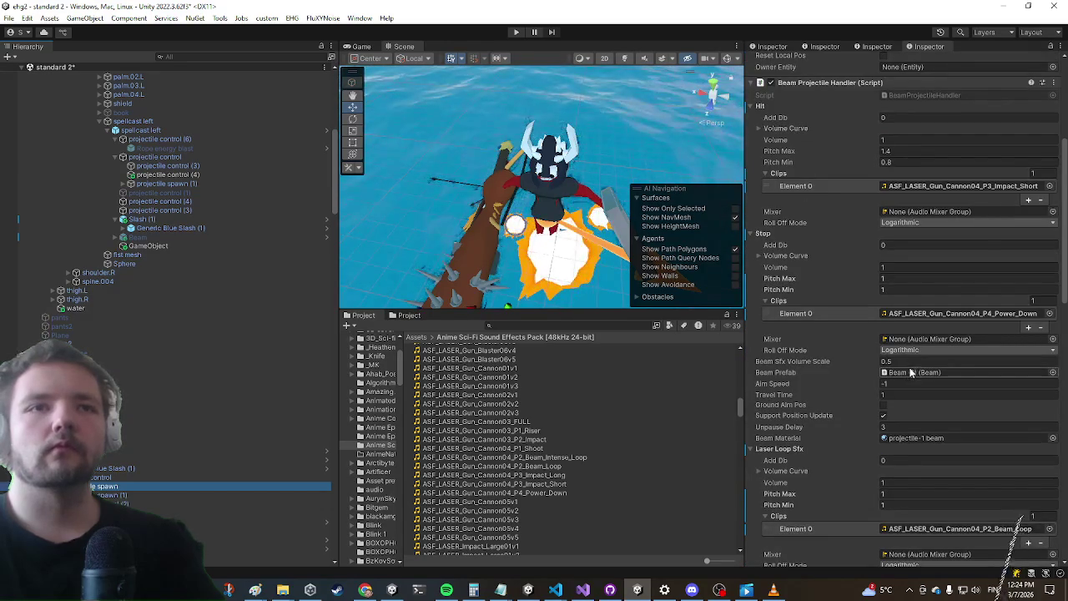
{"action": "left_click", "coordinate": [911, 361]}
{"action": "type", "text": "0.25"}
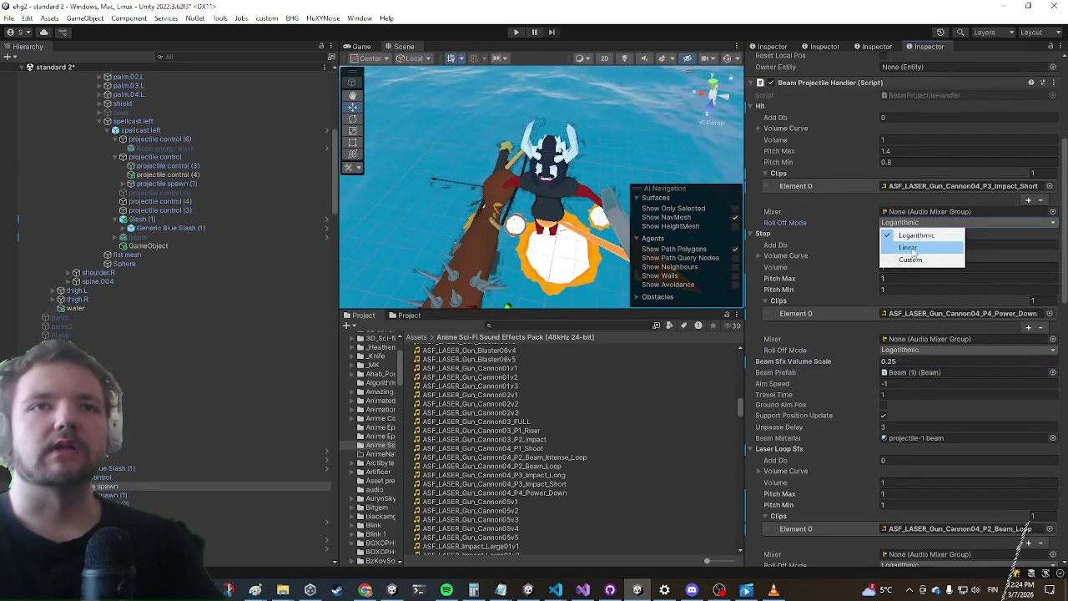
Set its Hit roll-off to Linear, reapplying Linear and 0.25 after an undo, then enter Play mode
{"action": "left_click", "coordinate": [912, 248]}
{"action": "scroll", "coordinate": [918, 283], "scroll_direction": "down", "scroll_amount": 2}
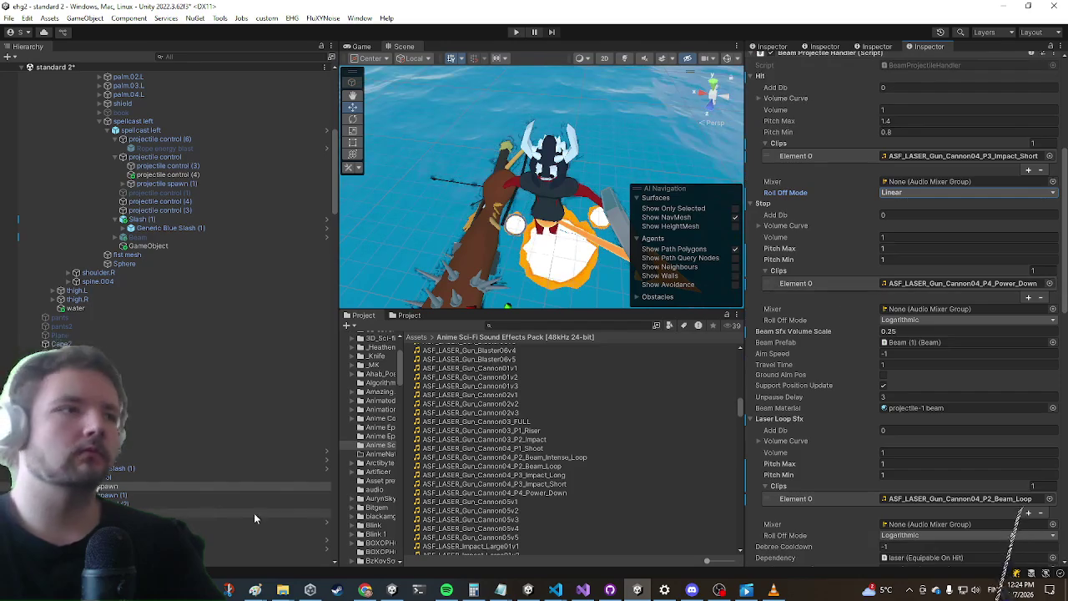
{"action": "key", "text": "ctrl+z"}
{"action": "key", "text": "ctrl+z"}
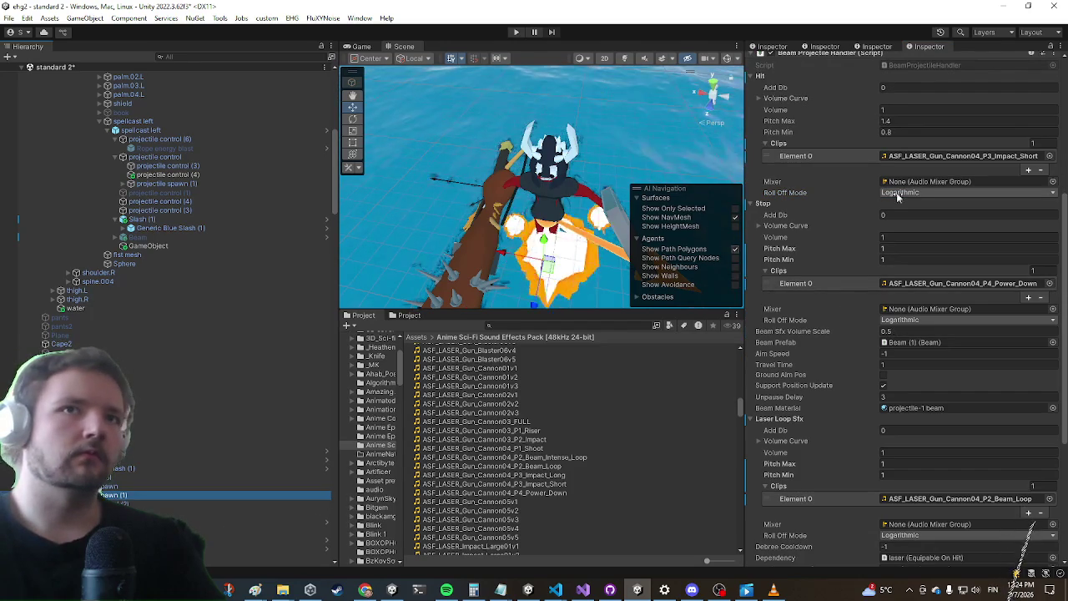
{"action": "left_click", "coordinate": [908, 218]}
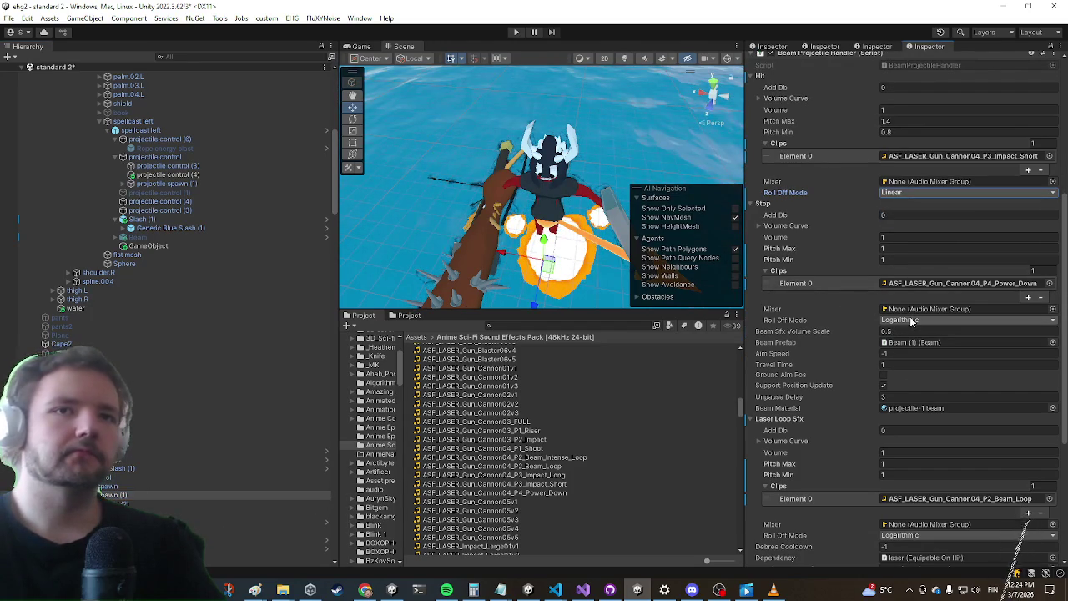
{"action": "type", "text": "0.25"}
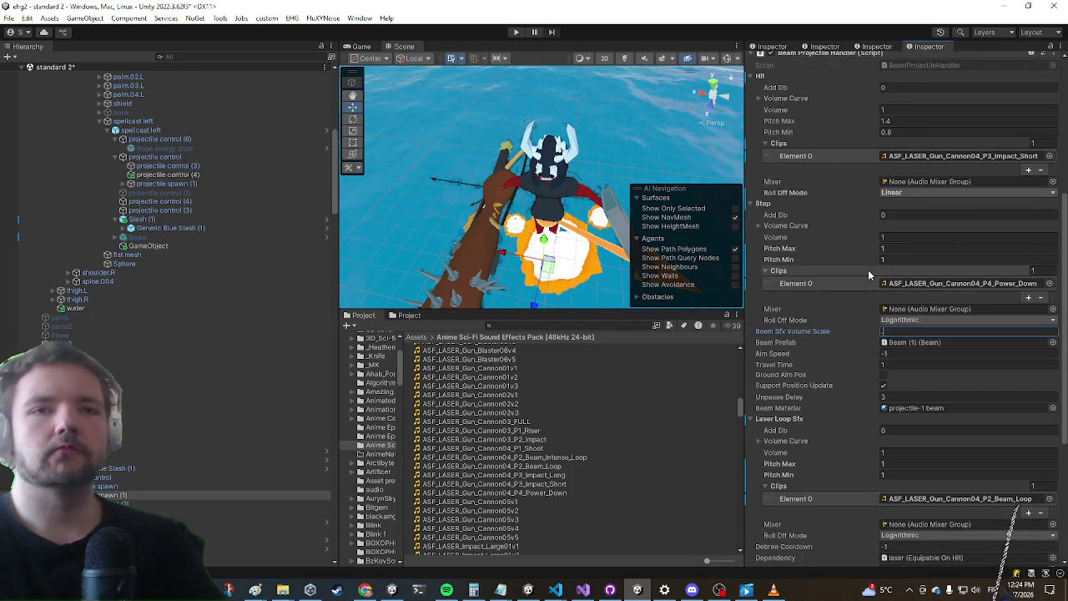
{"action": "left_click", "coordinate": [516, 32]}
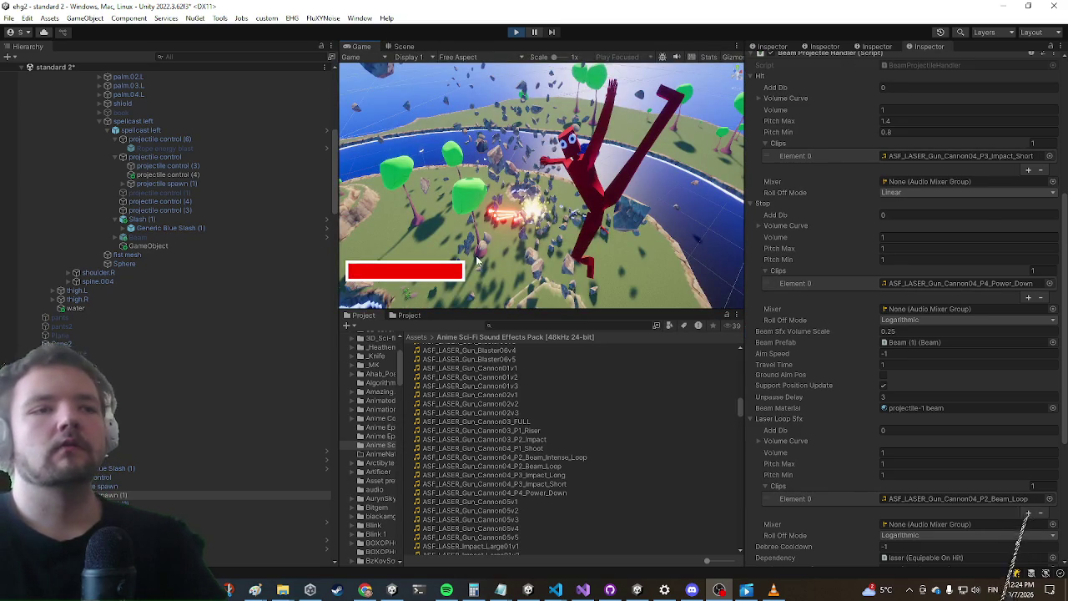
Maximize the Game view and fight the first purple enemies with attacks, dash and abilities
{"action": "key", "text": "shift+space"}
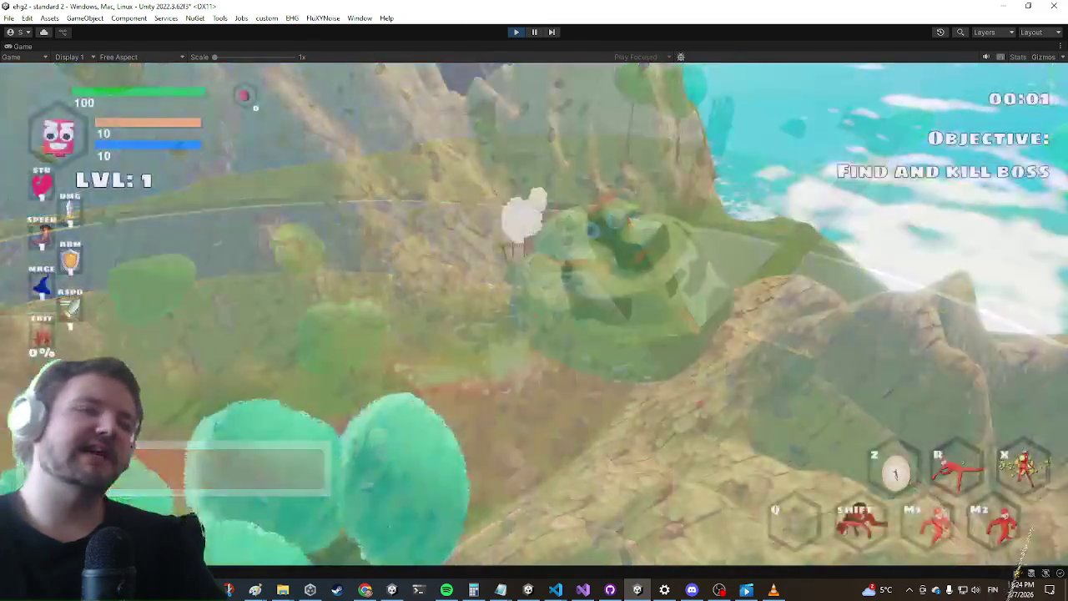
{"action": "key", "text": "w"}
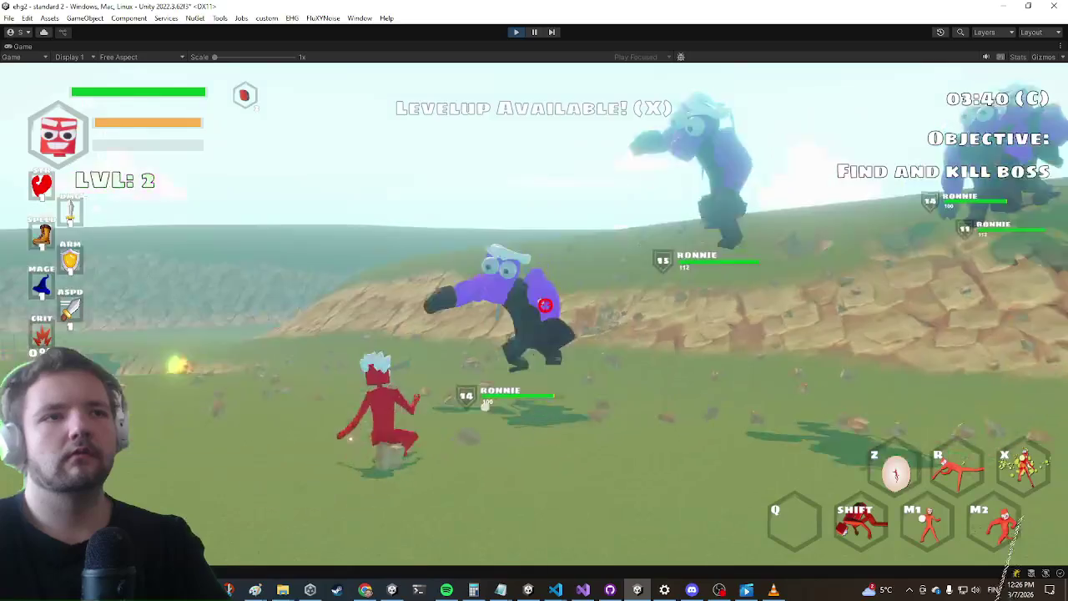
{"action": "left_click", "coordinate": [535, 317]}
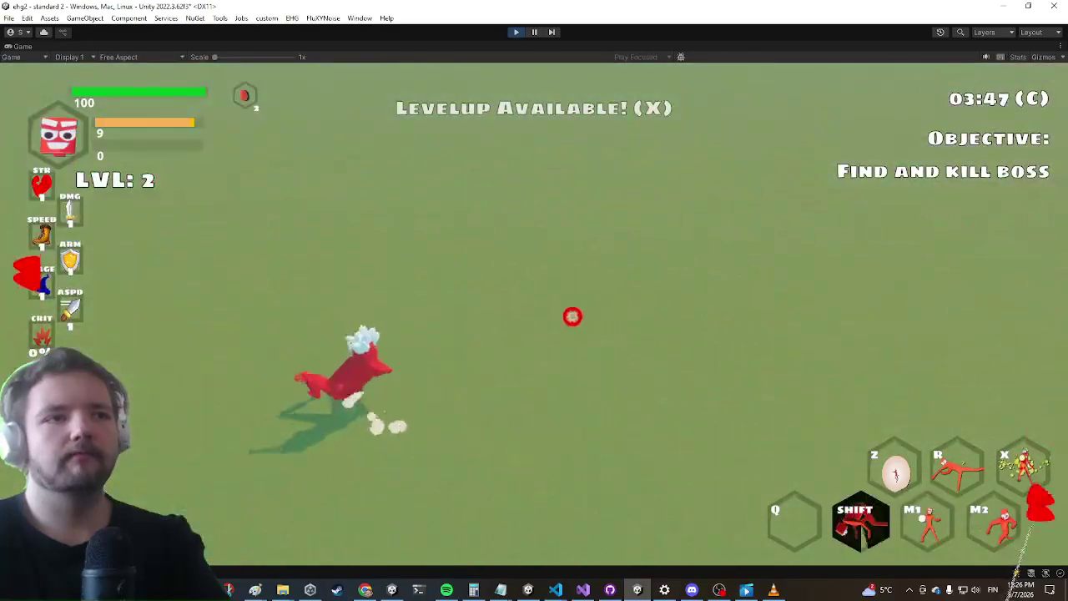
{"action": "key", "text": "shift"}
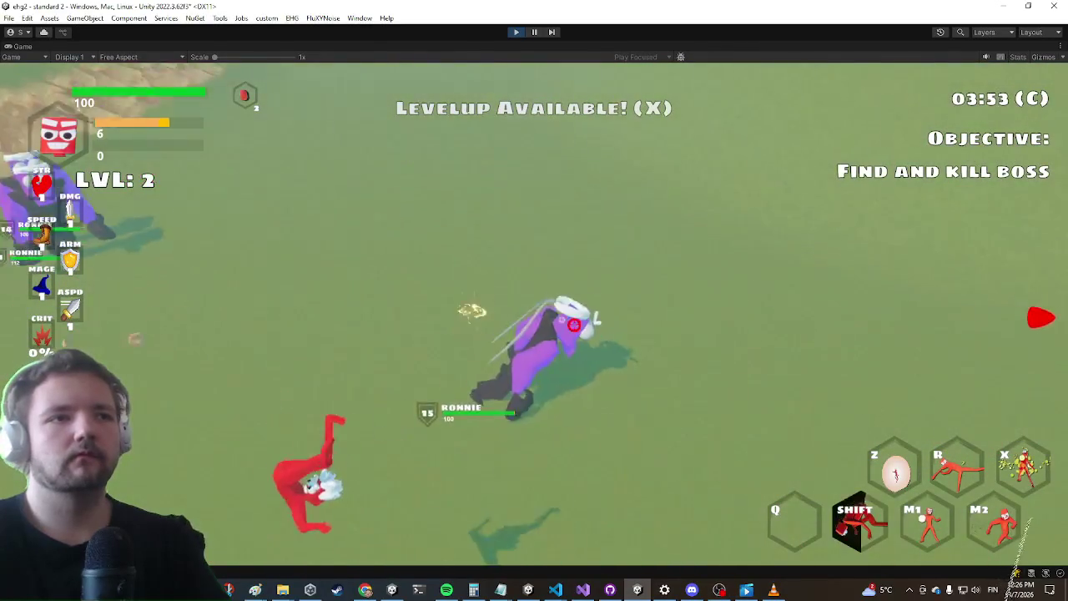
{"action": "right_click", "coordinate": [526, 317]}
{"action": "key", "text": "r"}
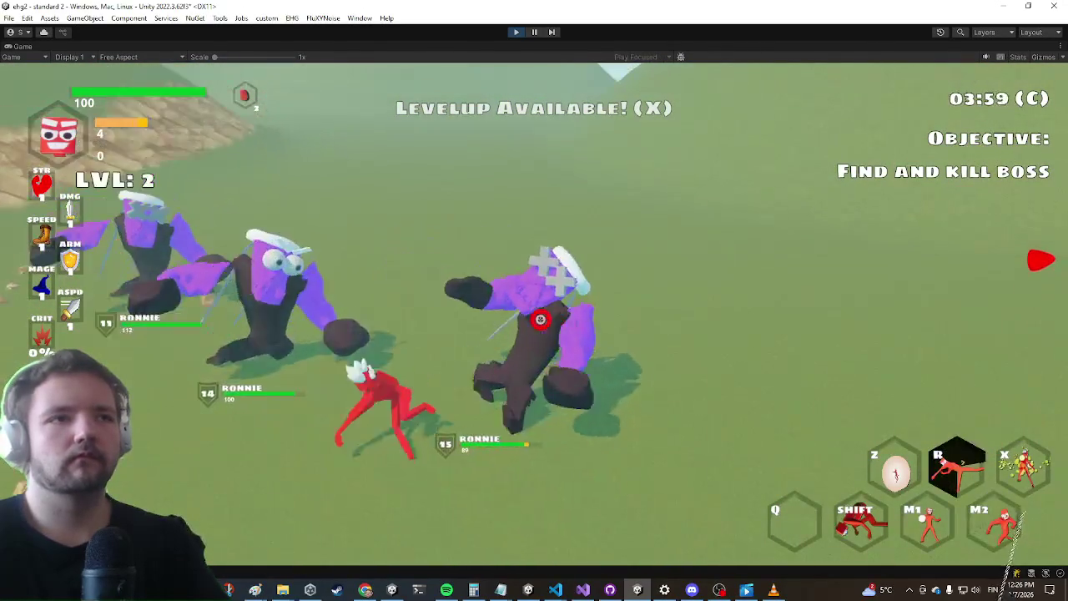
{"action": "left_click", "coordinate": [533, 313]}
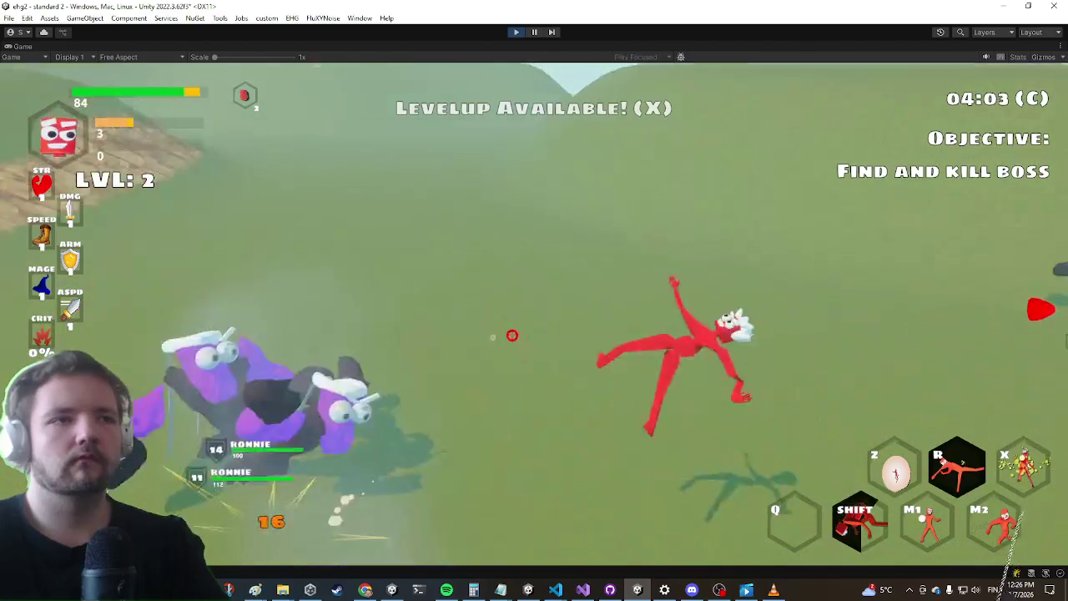
{"action": "left_click", "coordinate": [501, 324]}
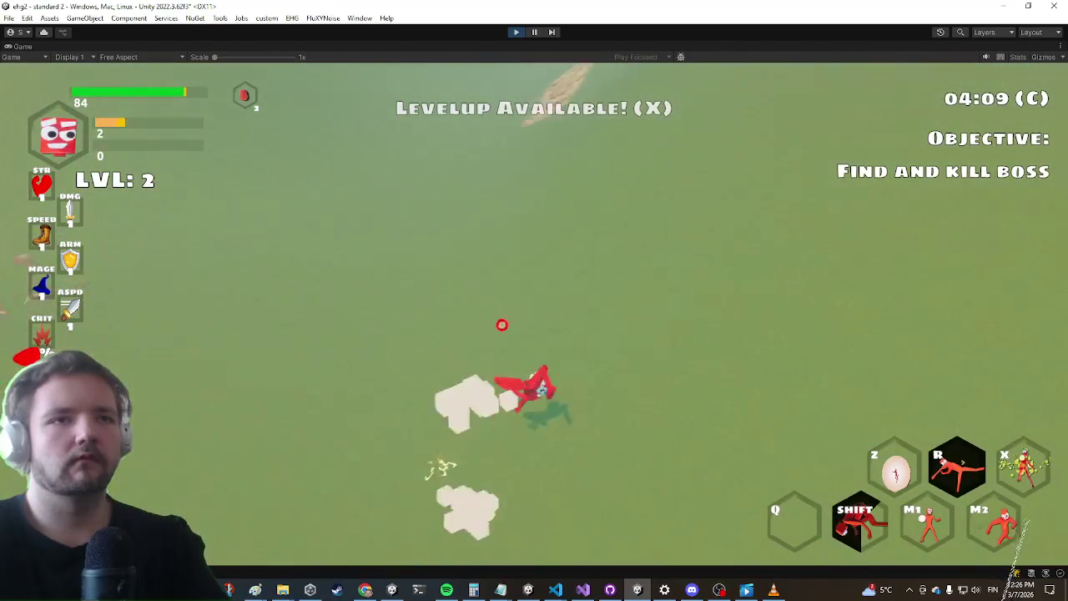
{"action": "key", "text": "w"}
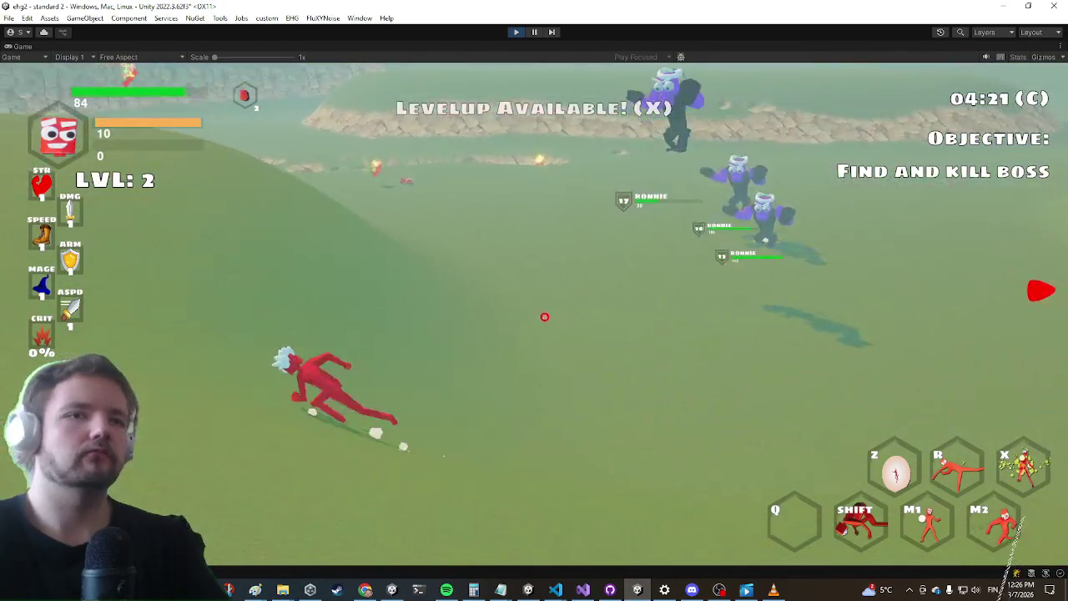
Open and close the settings overlay, then fire the beam repeatedly at the enemies
{"action": "key", "text": "Escape"}
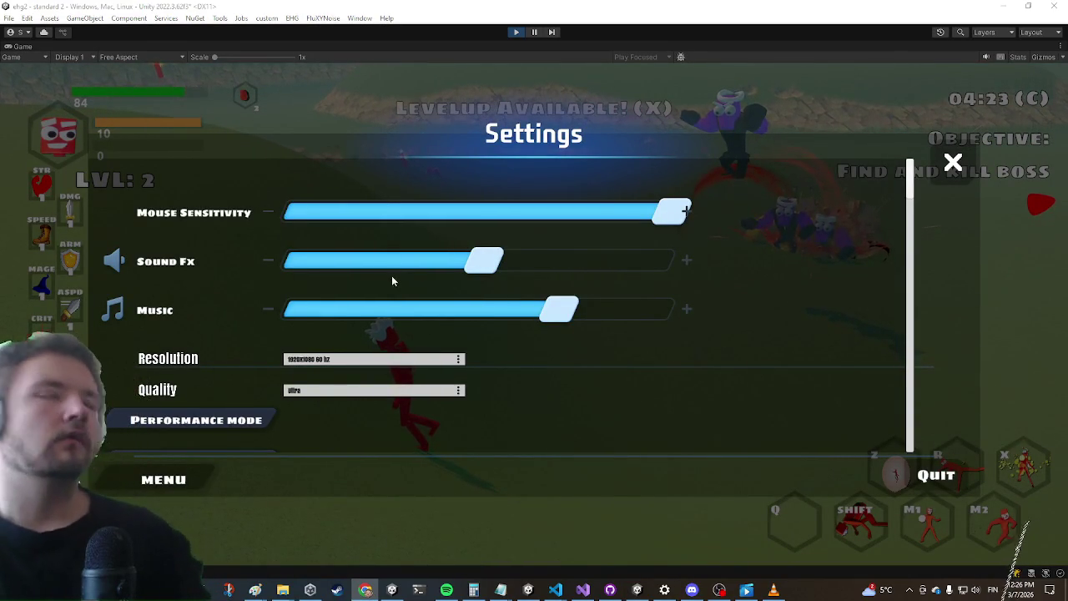
{"action": "key", "text": "Escape"}
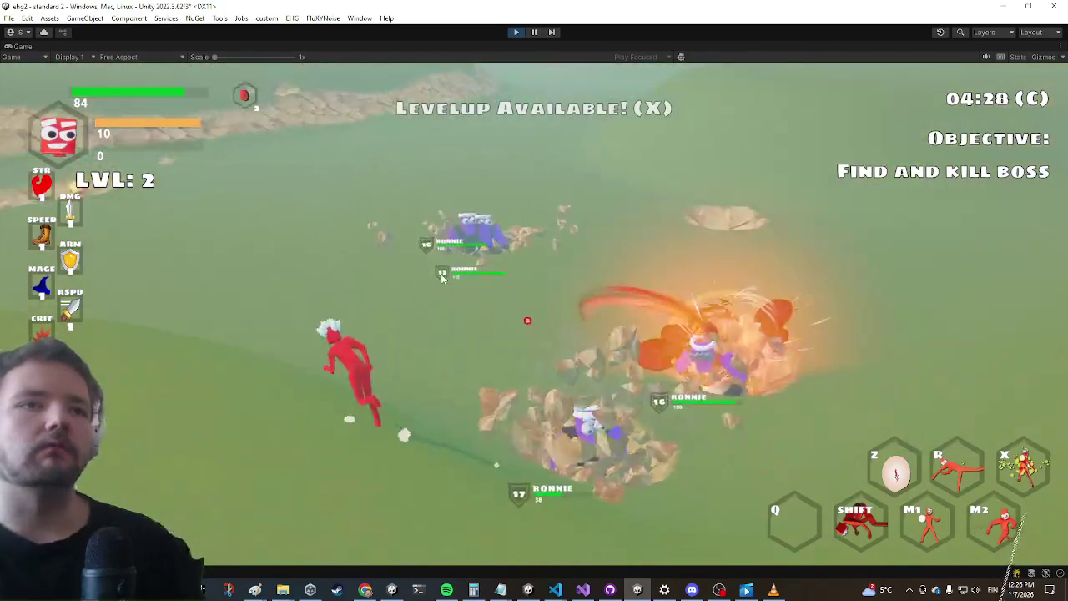
{"action": "left_click", "coordinate": [546, 311]}
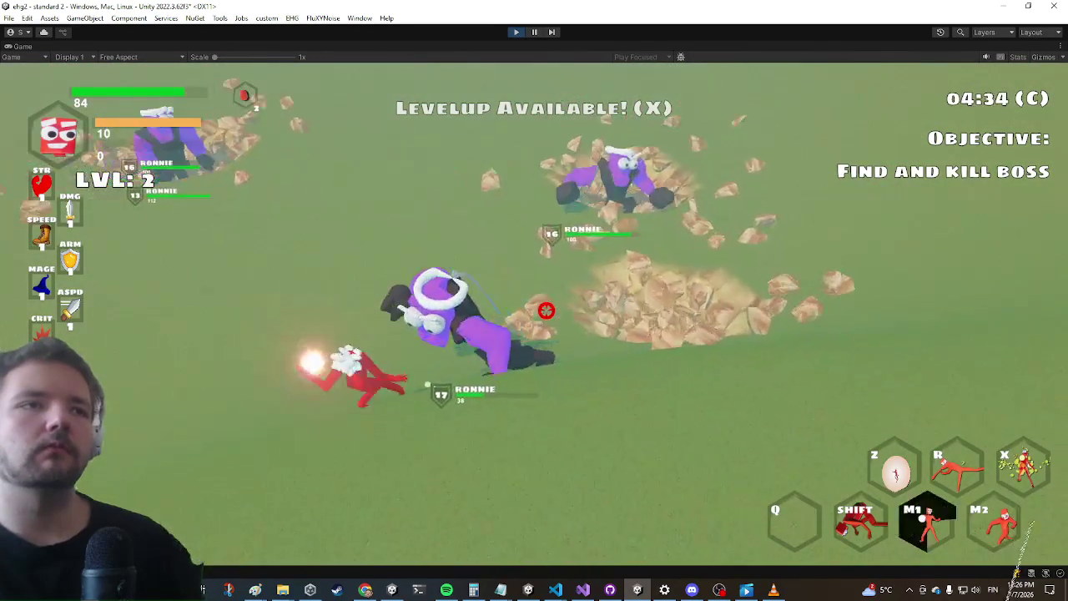
{"action": "left_click", "coordinate": [546, 311]}
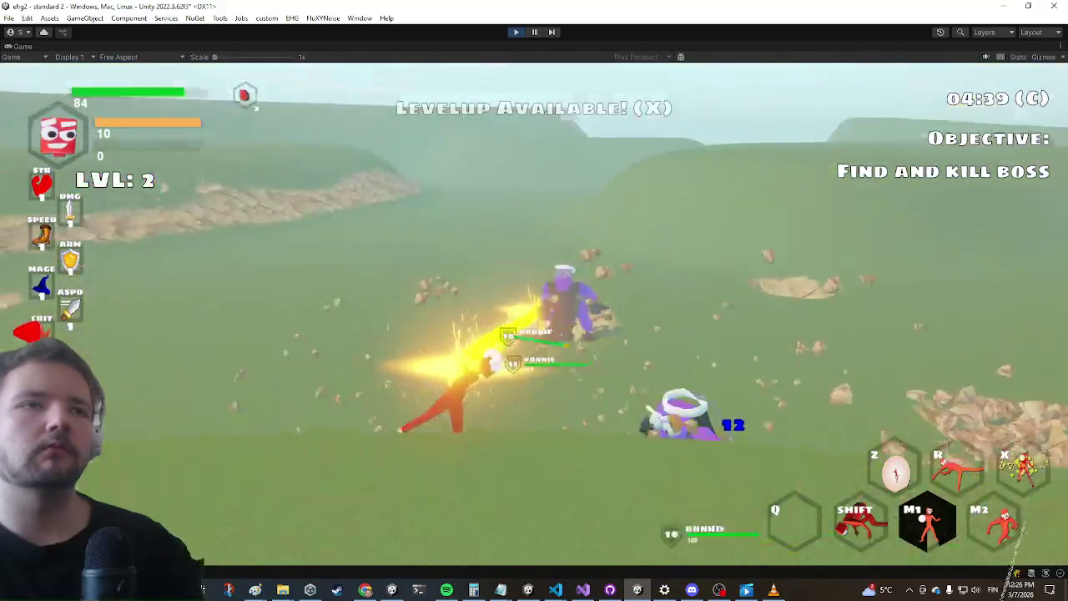
{"action": "left_click", "coordinate": [546, 310]}
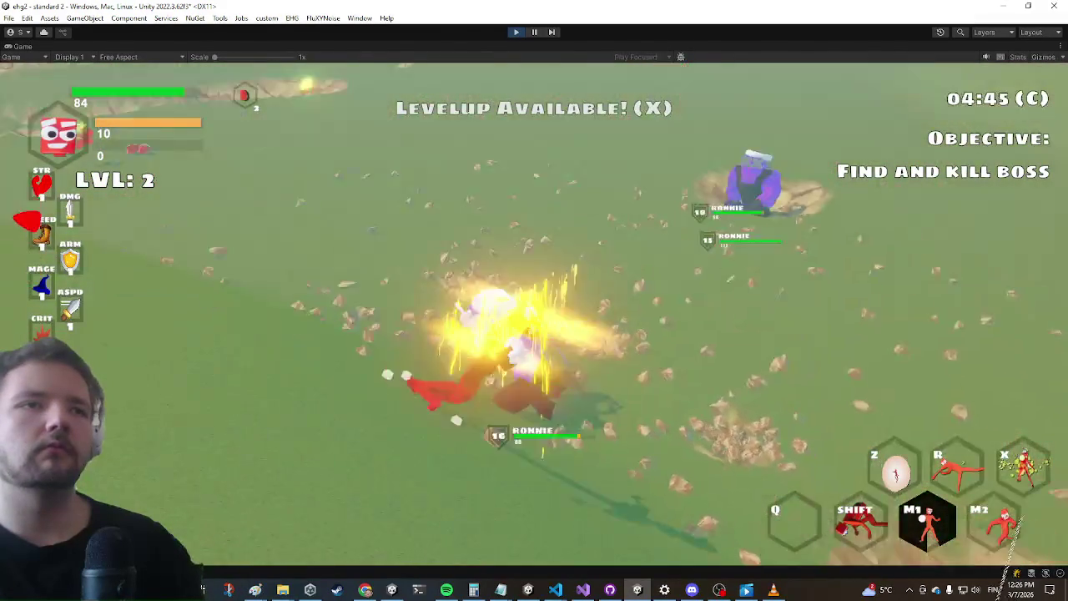
{"action": "left_click", "coordinate": [546, 311]}
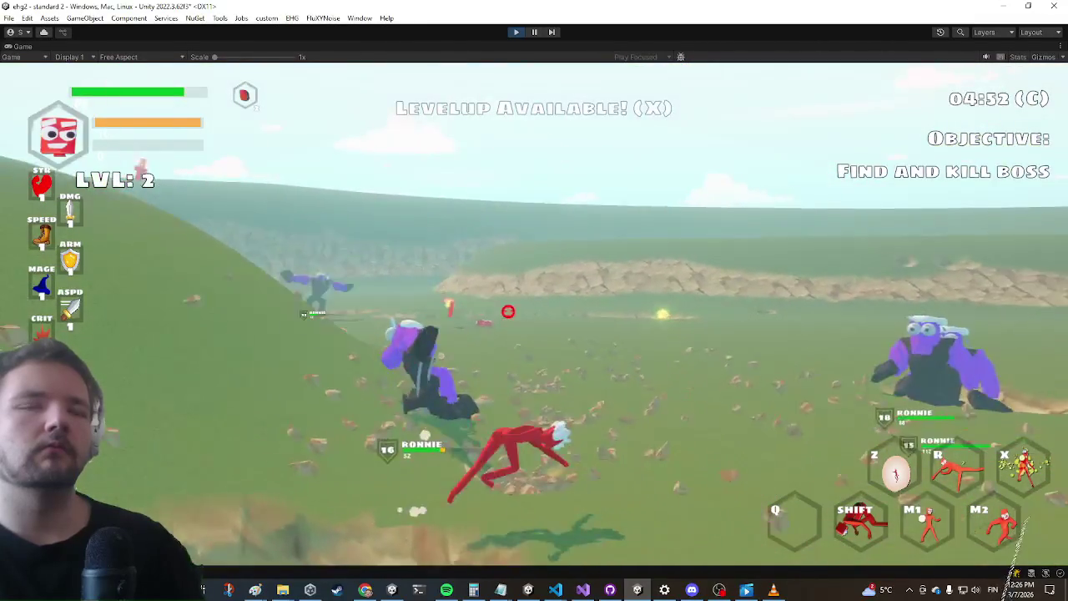
{"action": "left_click", "coordinate": [531, 286]}
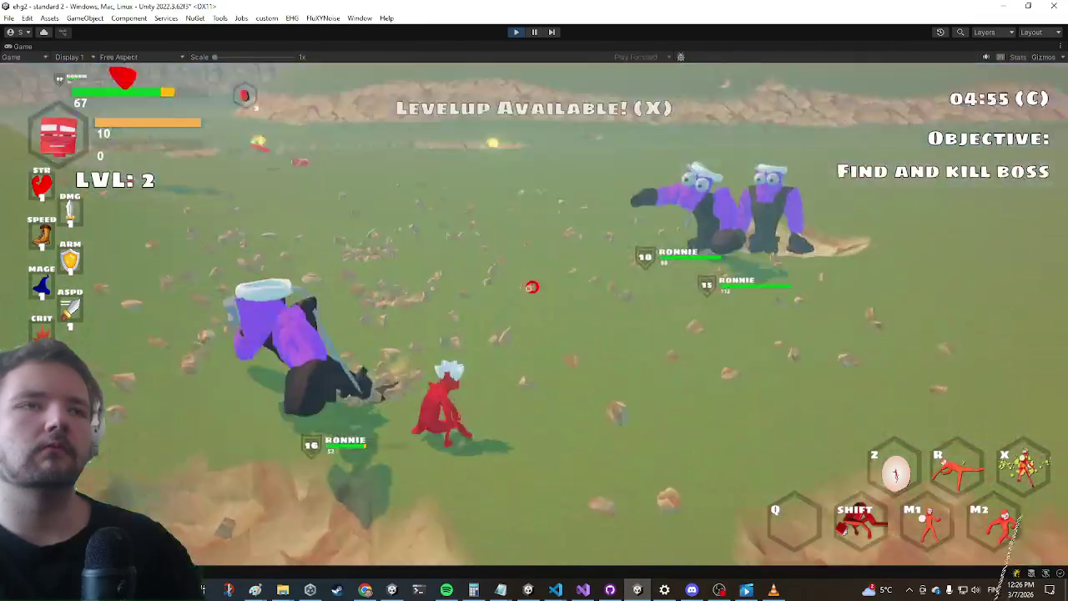
Dash past the purple enemies, hurl a boulder, and fire the beam at them again
{"action": "key", "text": "shift"}
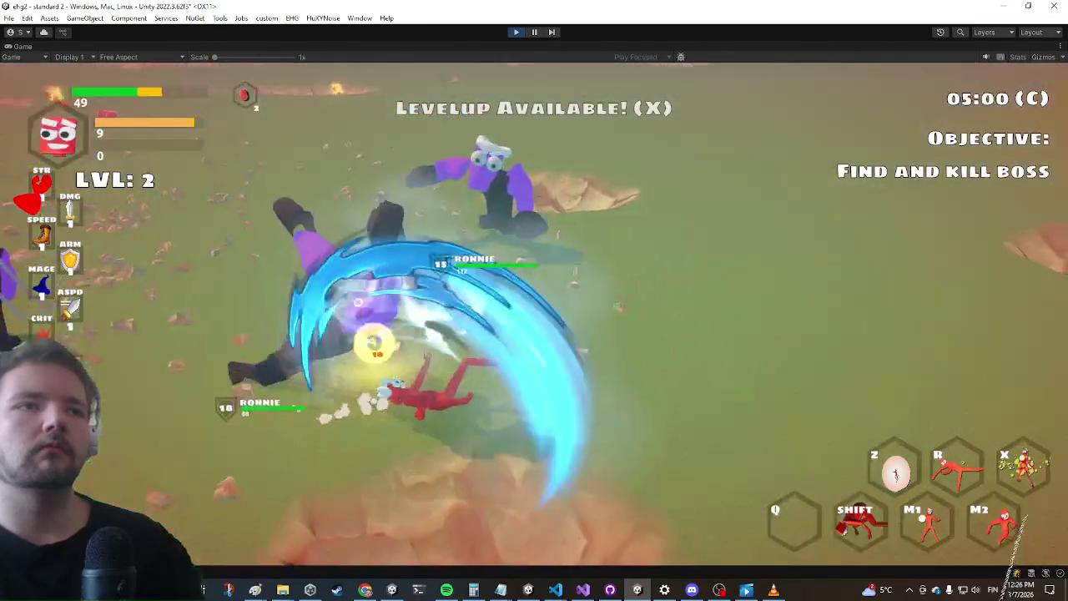
{"action": "key", "text": "shift"}
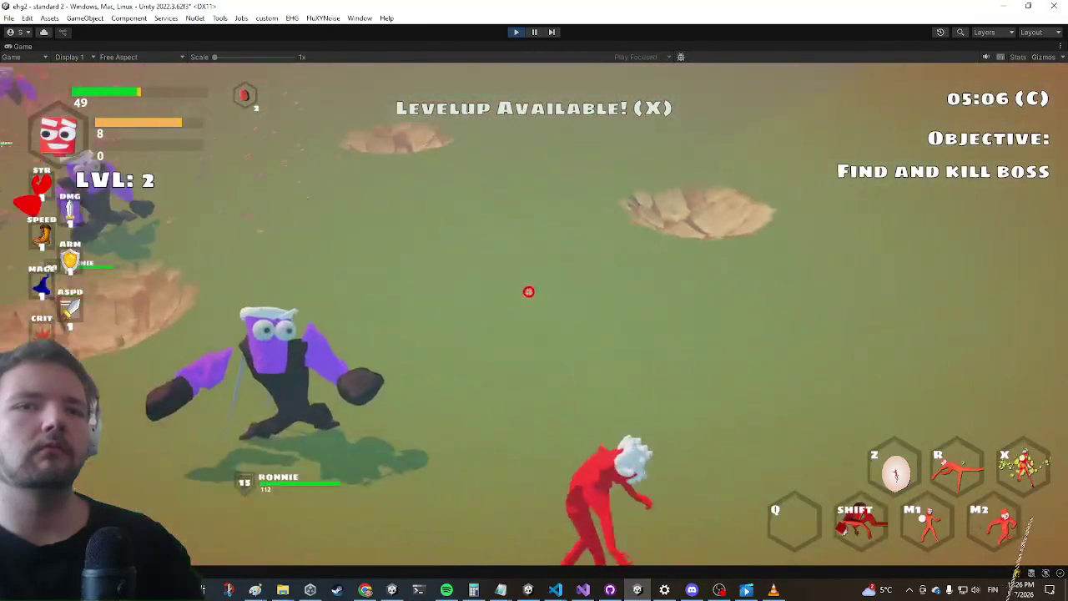
{"action": "key", "text": "shift"}
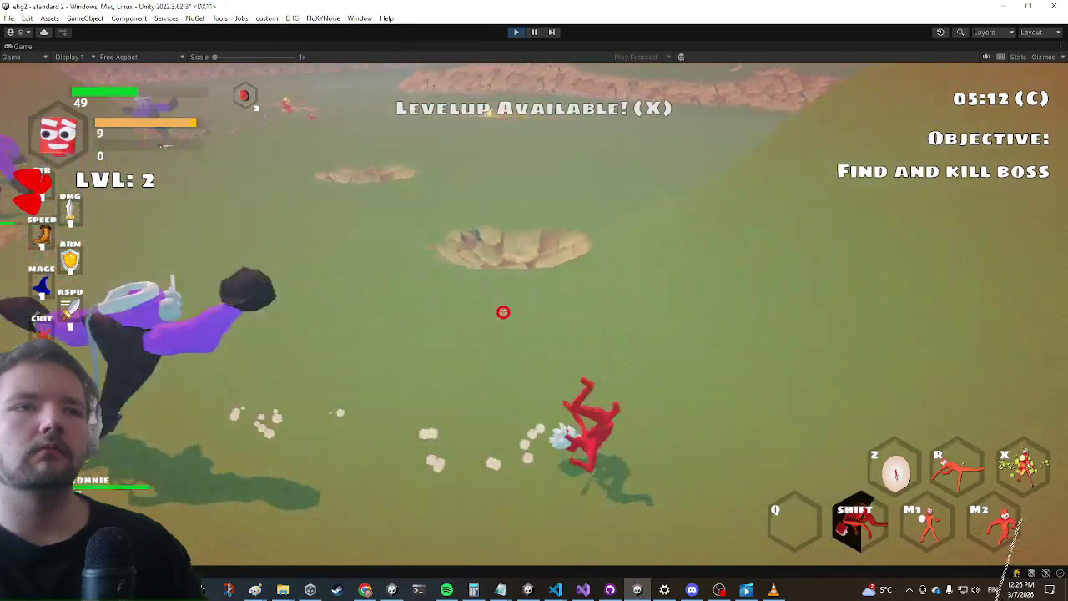
{"action": "key", "text": "w"}
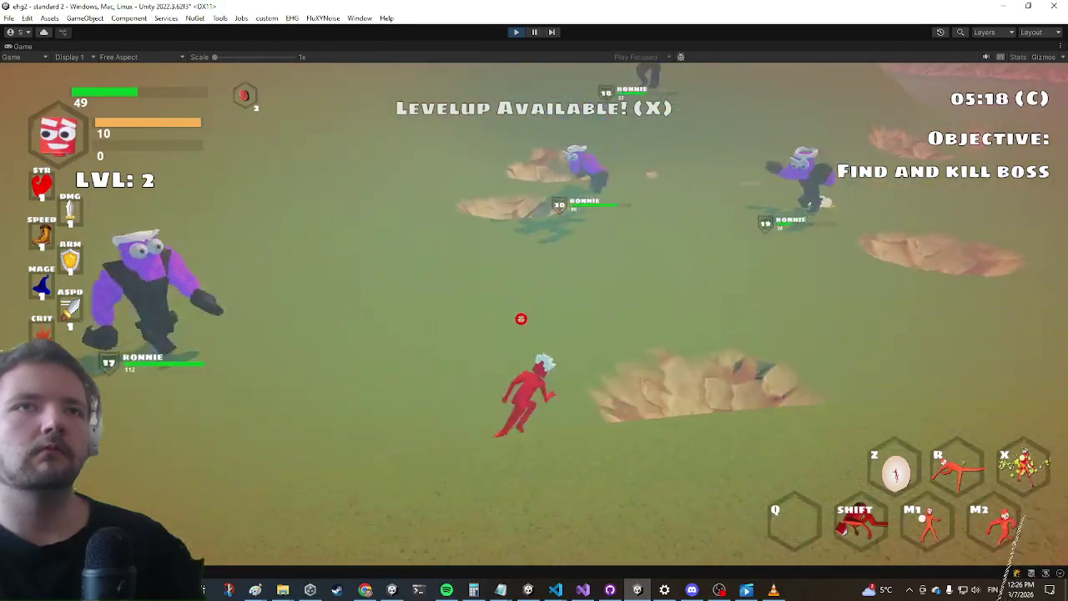
{"action": "right_click", "coordinate": [520, 311]}
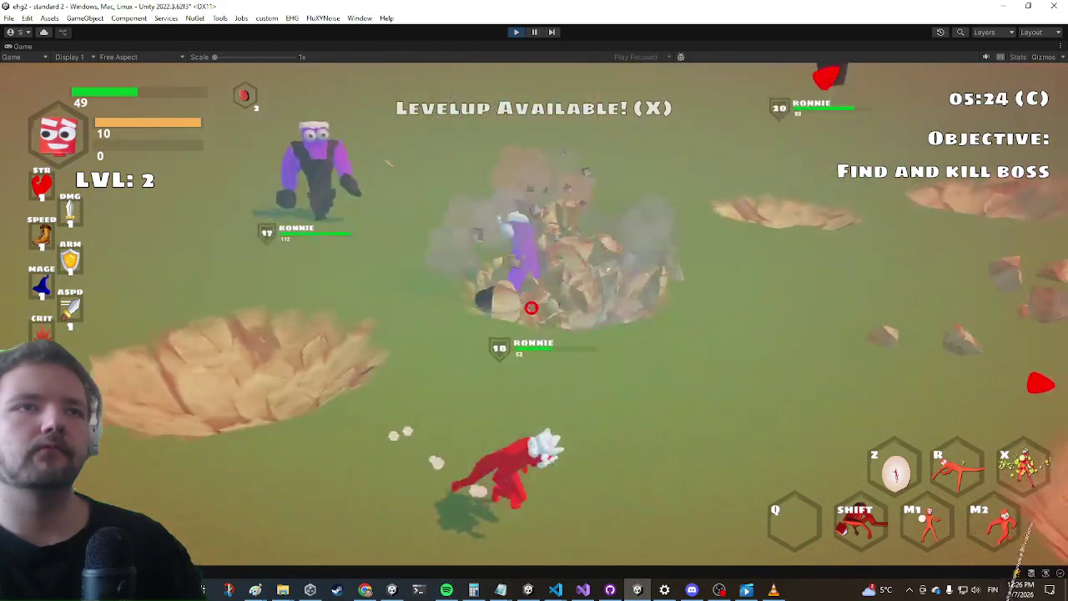
{"action": "key", "text": "w"}
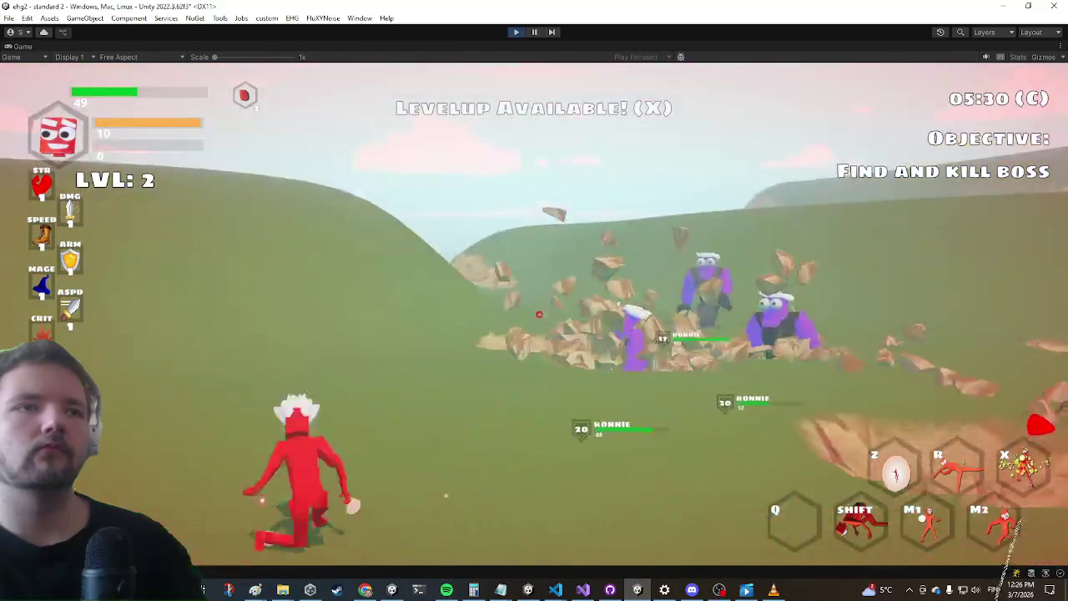
{"action": "left_click", "coordinate": [539, 315]}
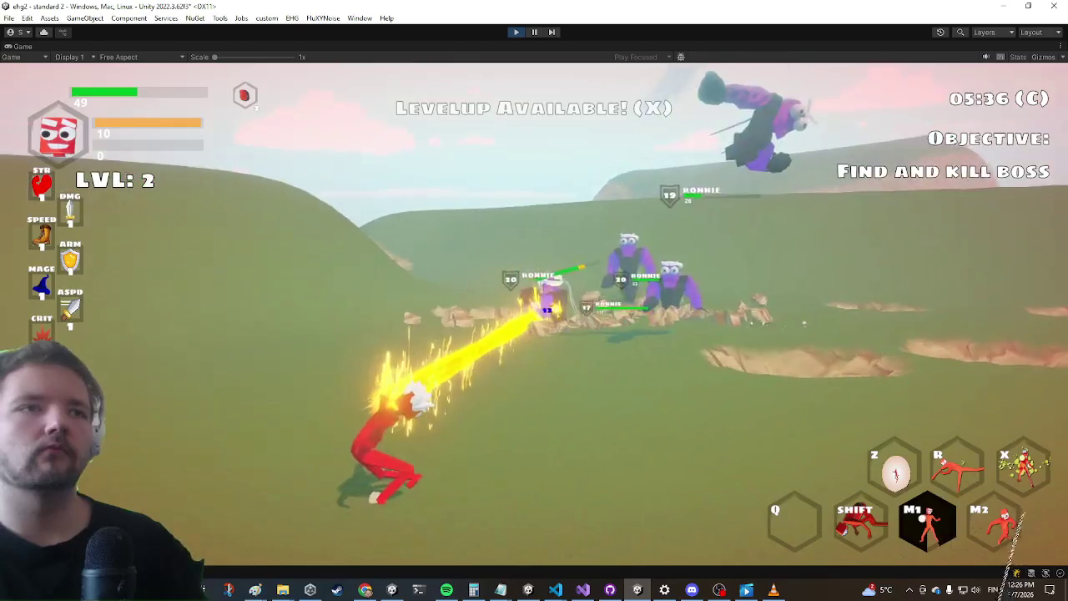
{"action": "key", "text": "shift"}
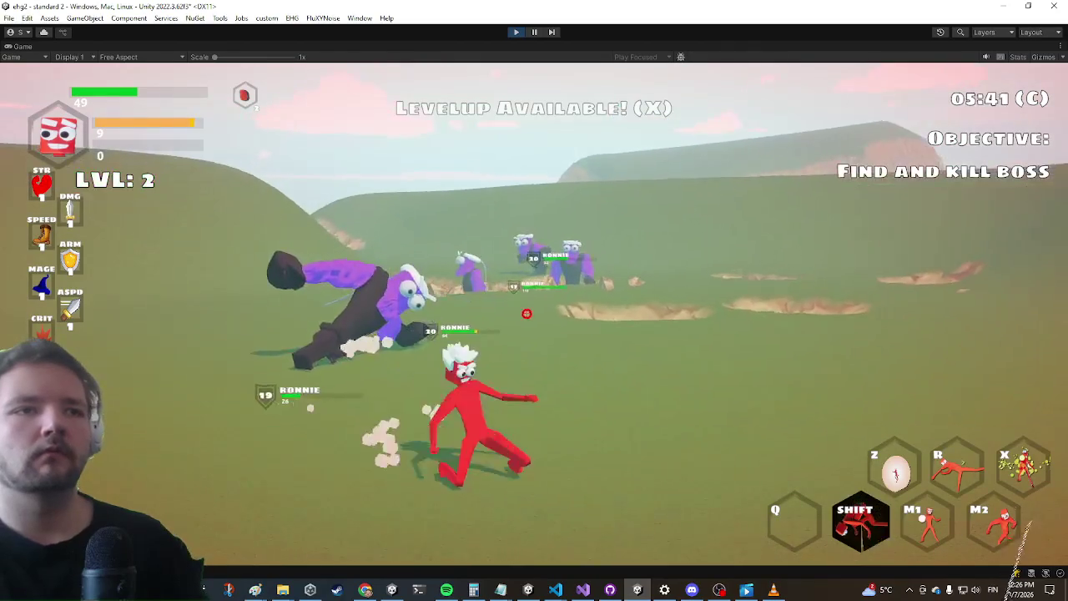
Keep running, healing and firing the beam at surrounding enemies until the character levels up
{"action": "key", "text": "w"}
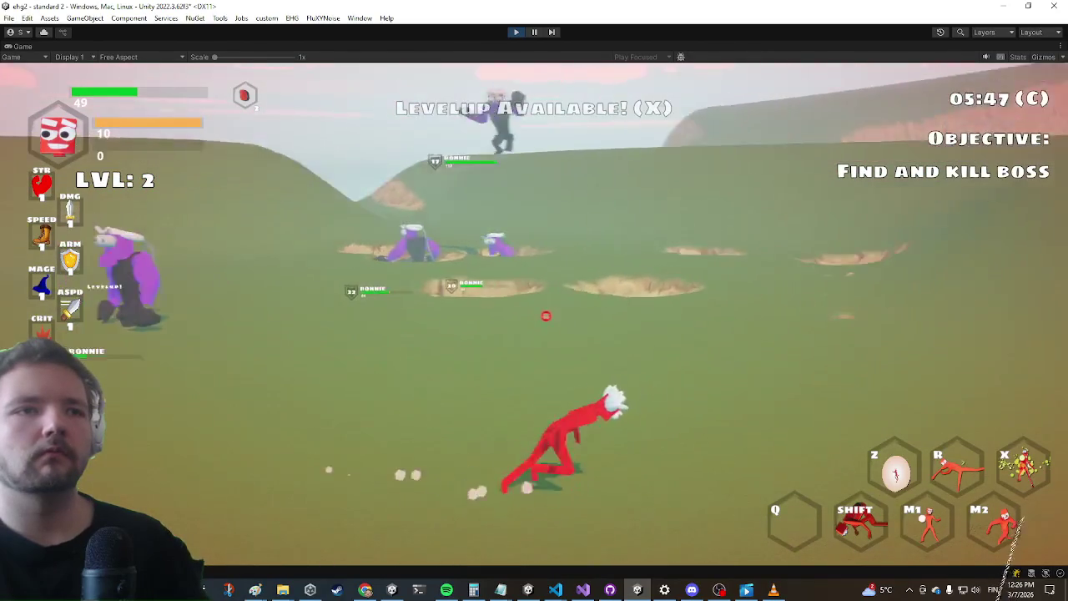
{"action": "key", "text": "w"}
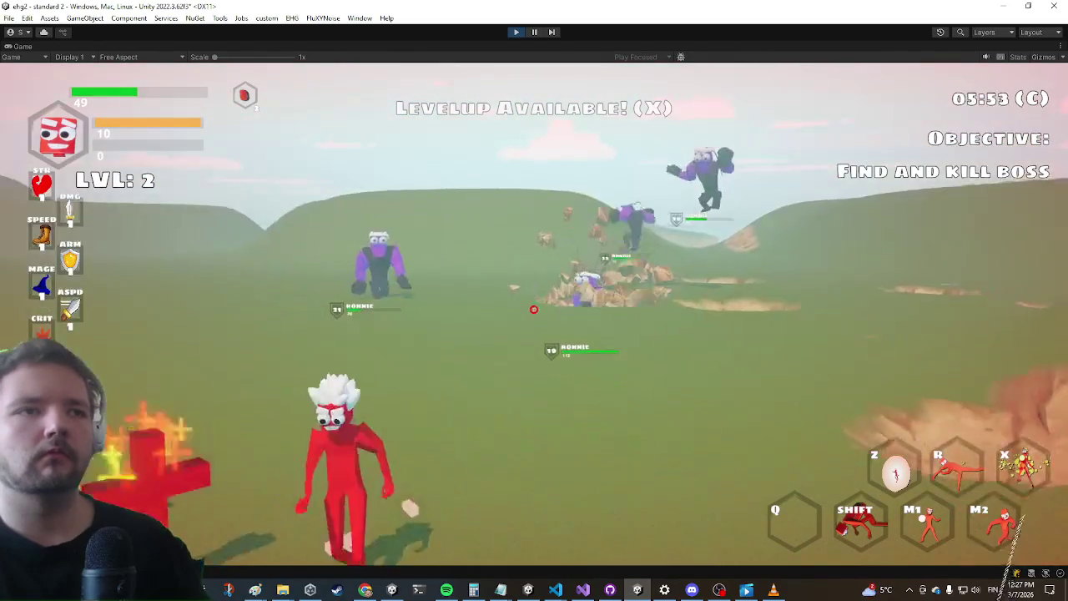
{"action": "key", "text": "w"}
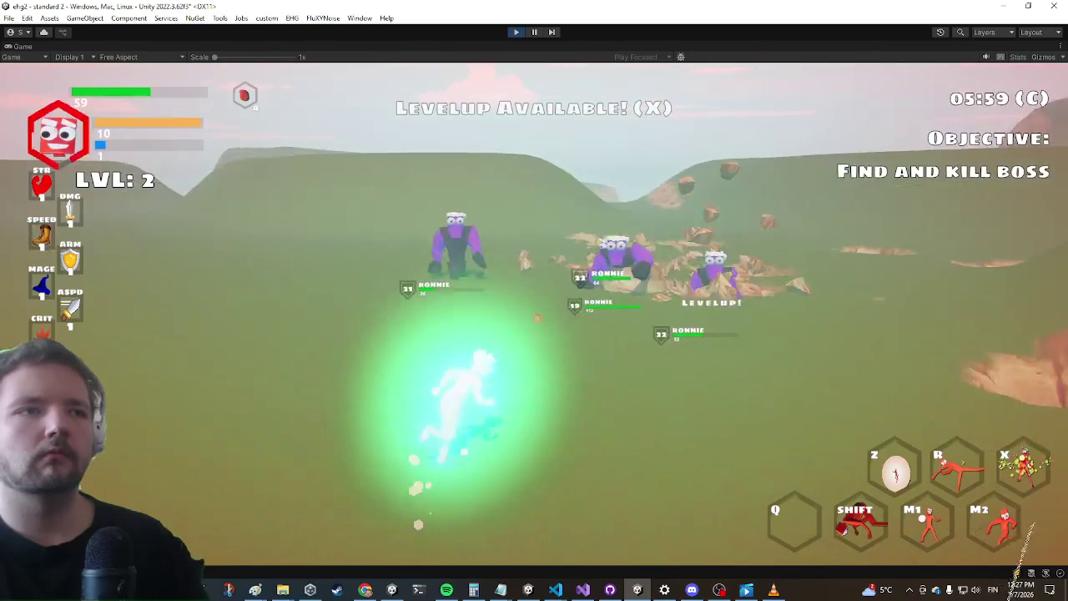
{"action": "key", "text": "w"}
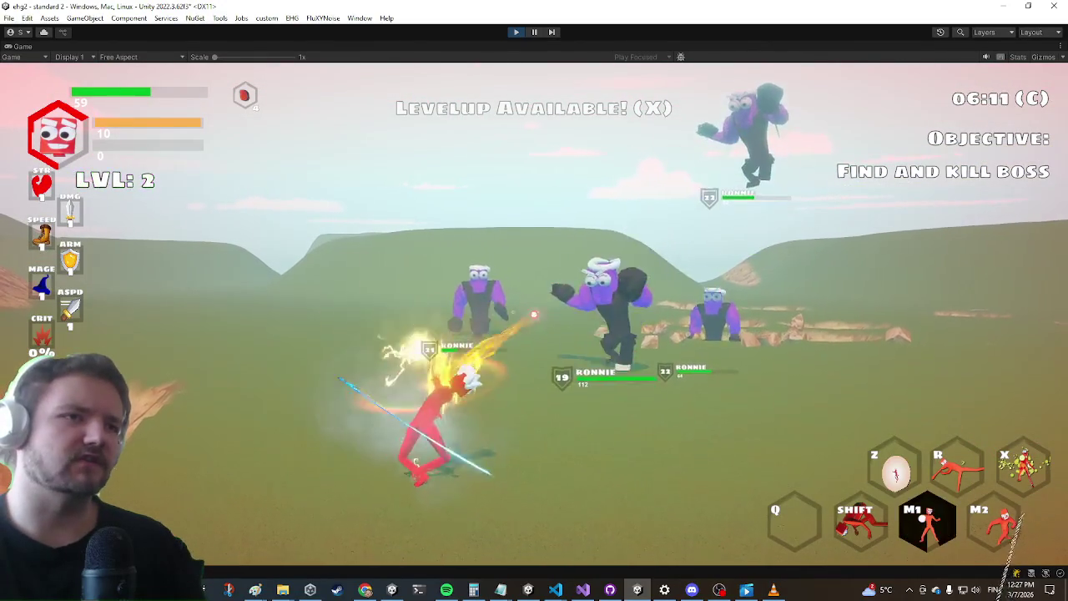
{"action": "key", "text": "w"}
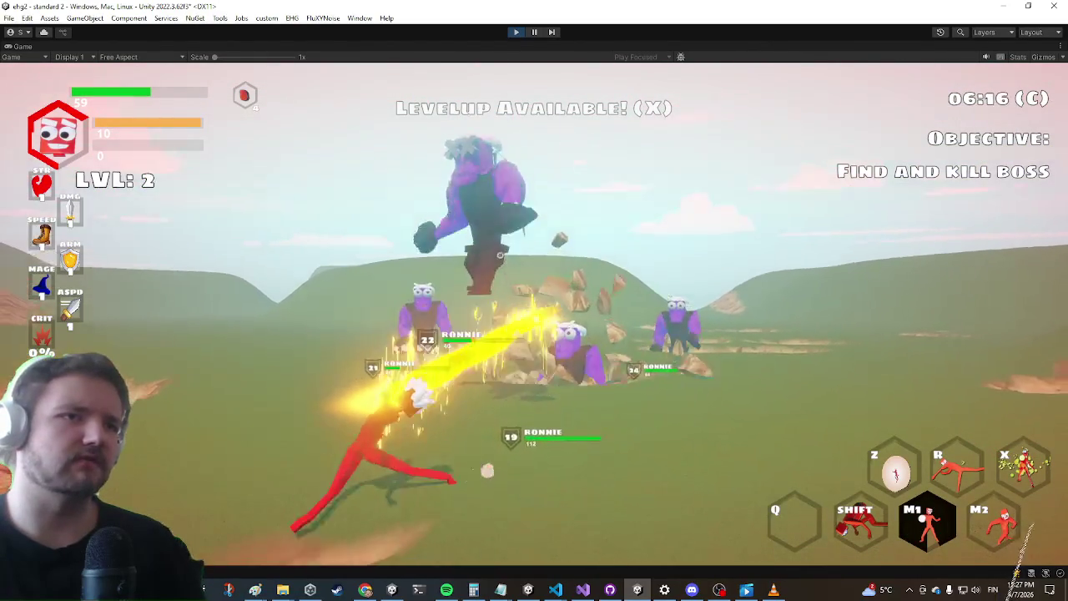
{"action": "key", "text": "w"}
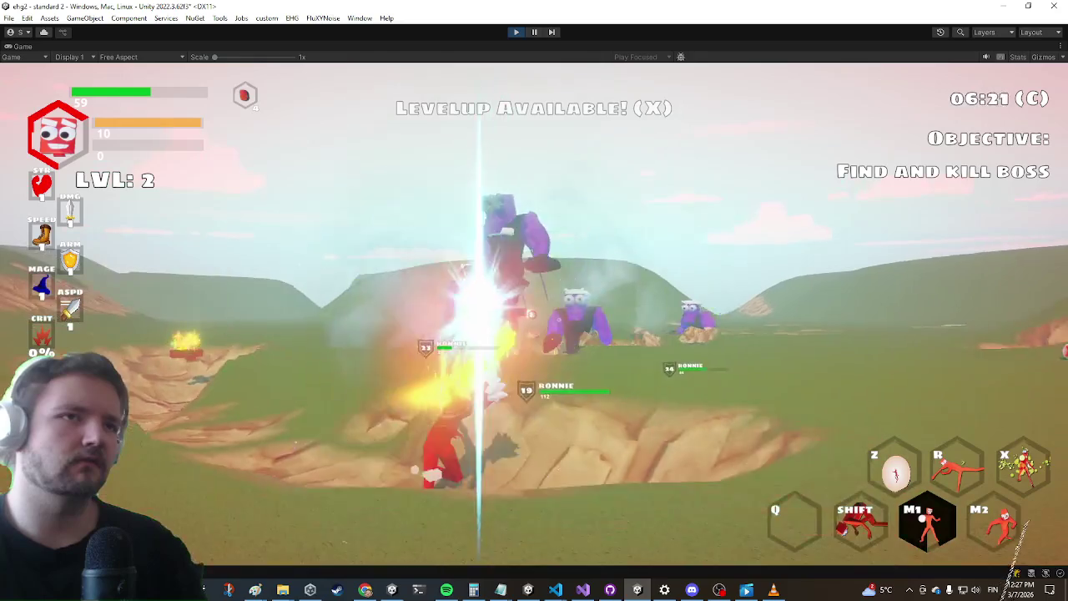
{"action": "key", "text": "w"}
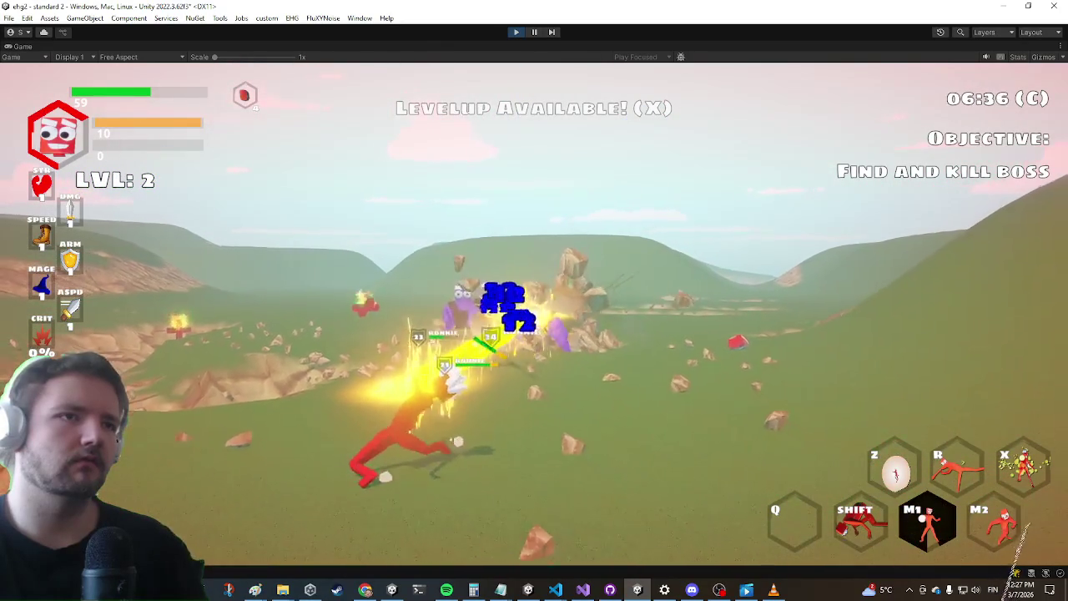
{"action": "key", "text": "w"}
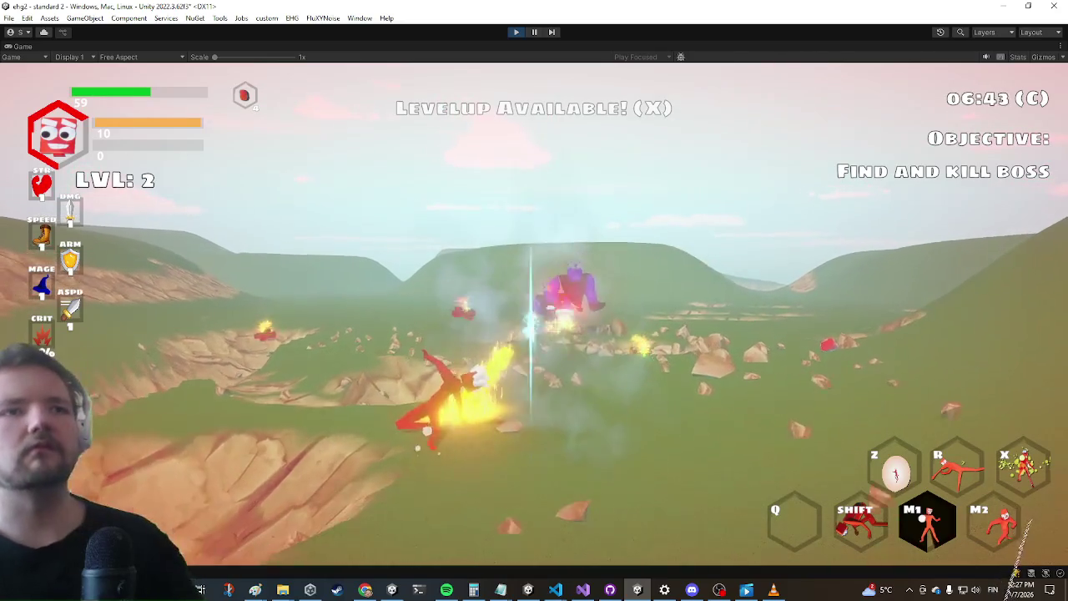
{"action": "key", "text": "w"}
{"action": "key", "text": "w"}
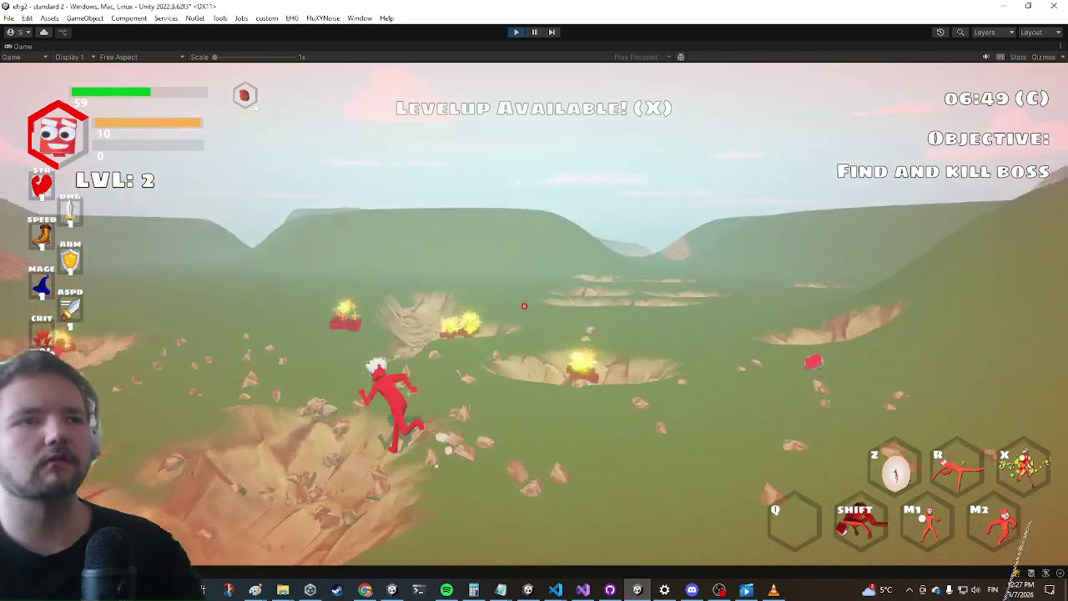
{"action": "key", "text": "w"}
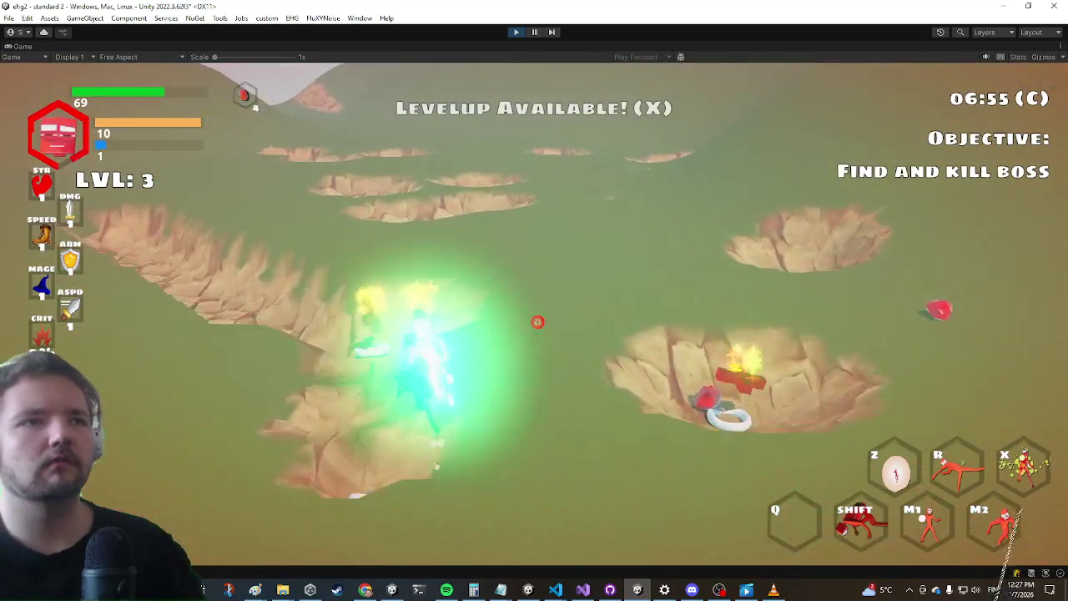
Run across the craters and plain toward the boss, reaching level 4
{"action": "key", "text": "w"}
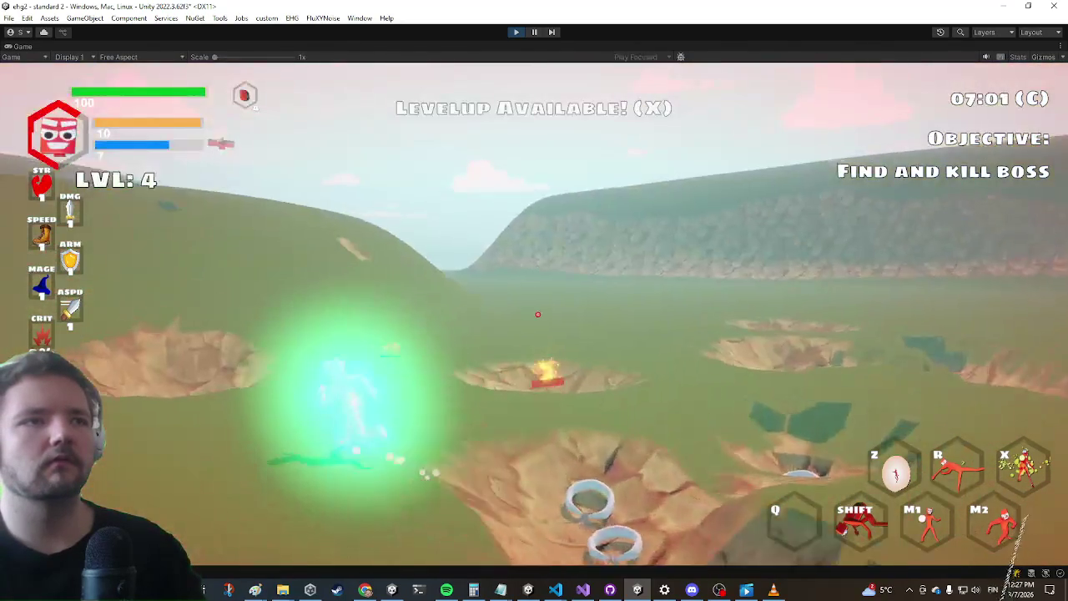
{"action": "key", "text": "w"}
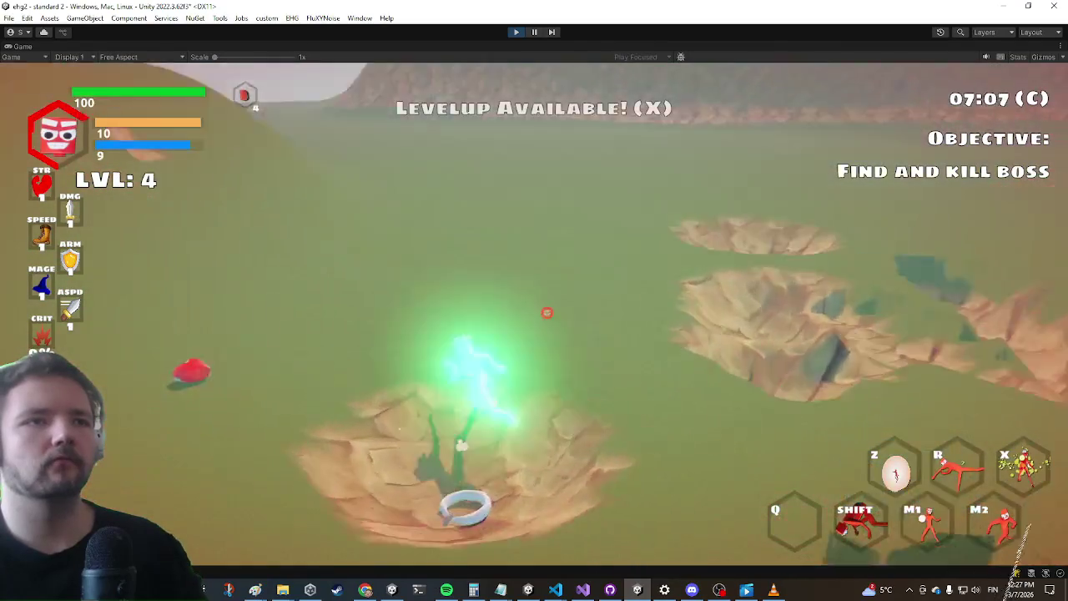
{"action": "key", "text": "w"}
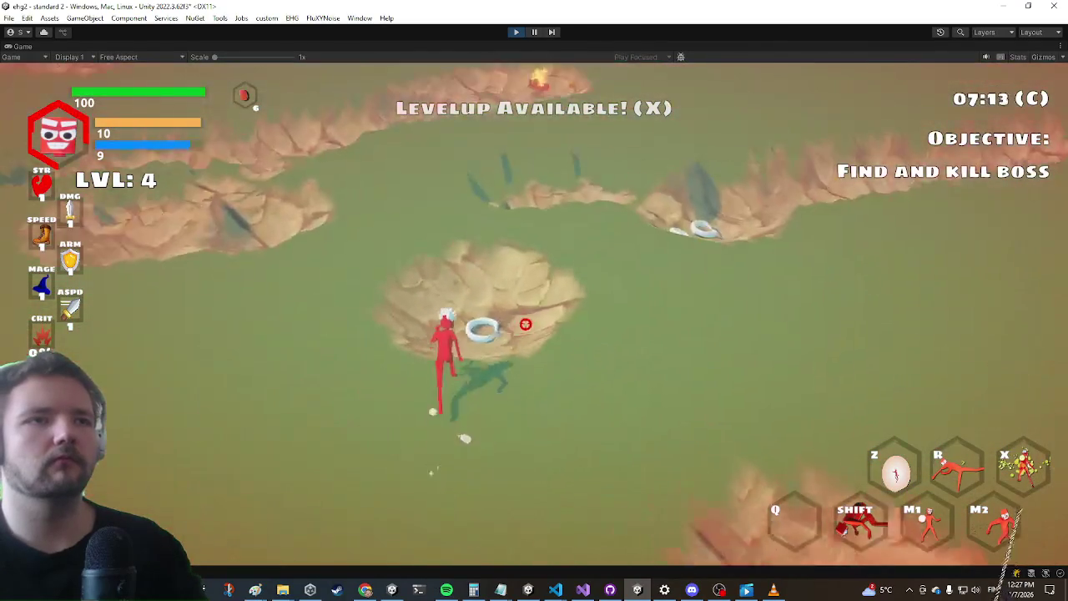
{"action": "key", "text": "w"}
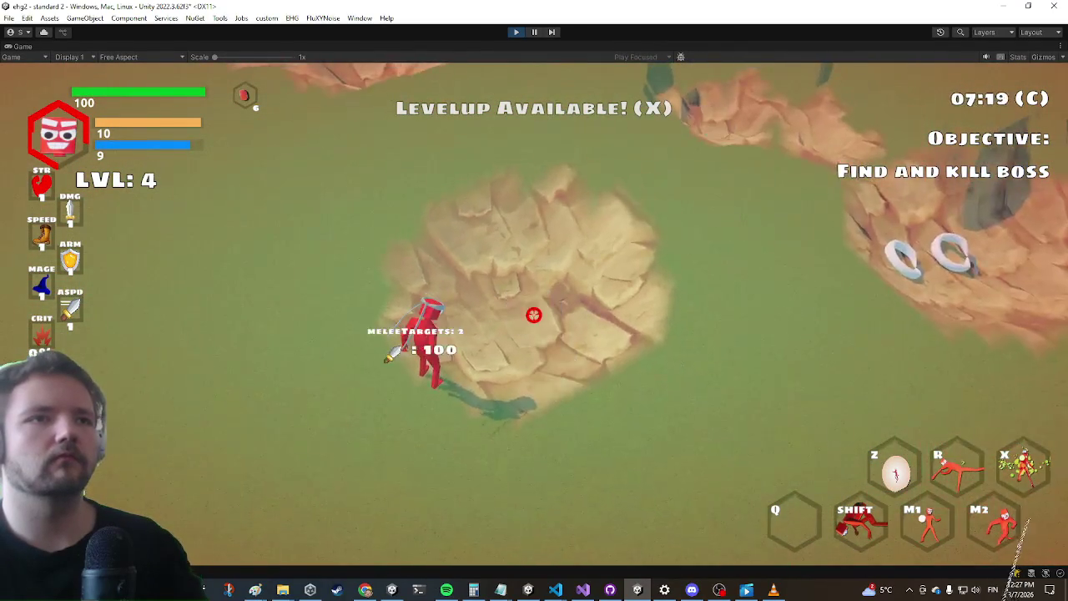
{"action": "key", "text": "w"}
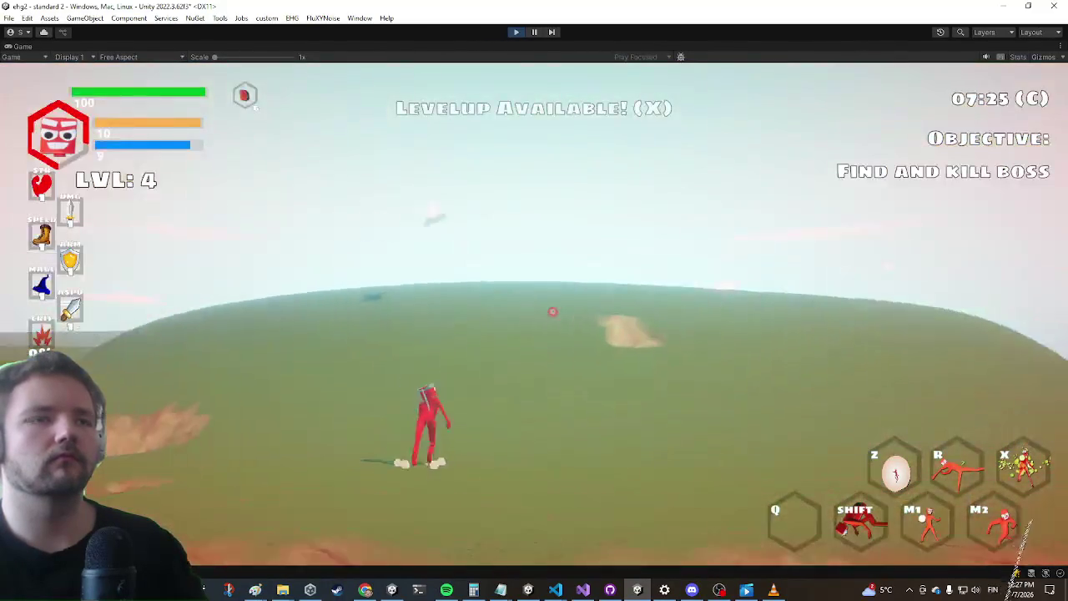
{"action": "key", "text": "shift"}
{"action": "key", "text": "w"}
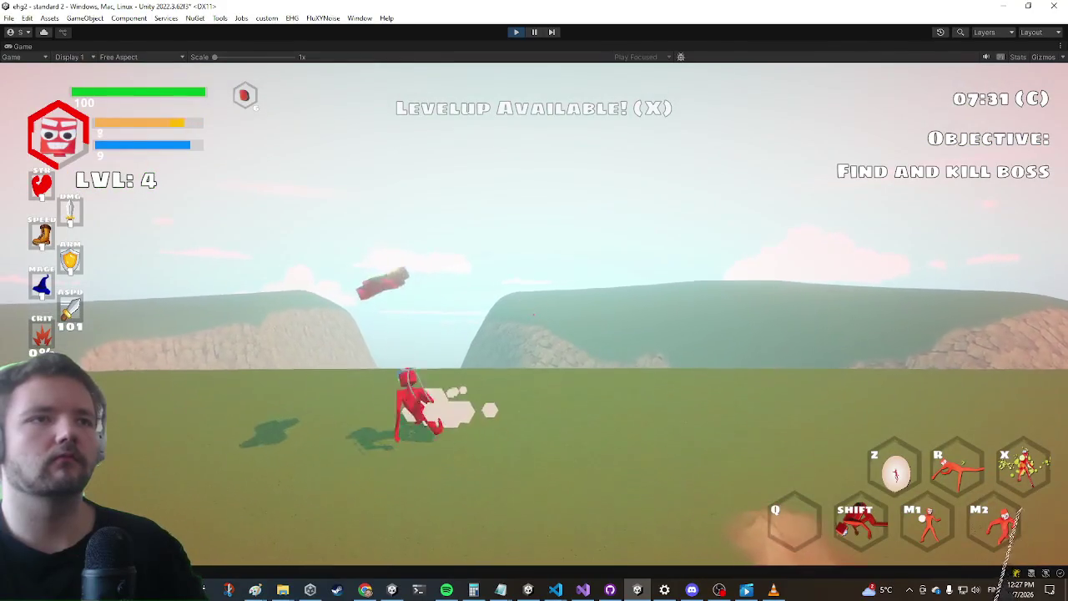
{"action": "key", "text": "w"}
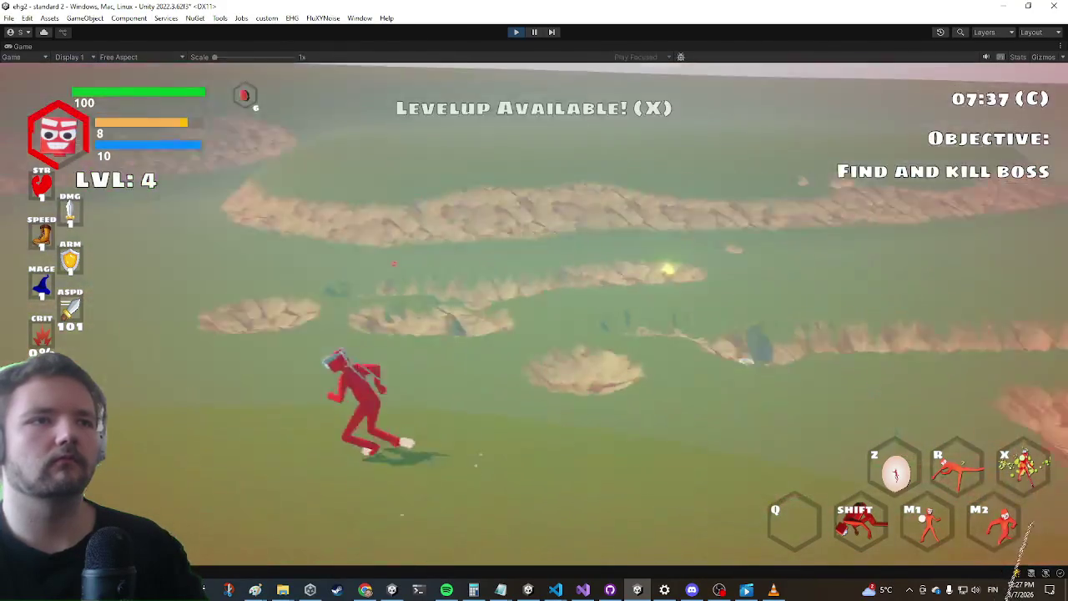
{"action": "key", "text": "w"}
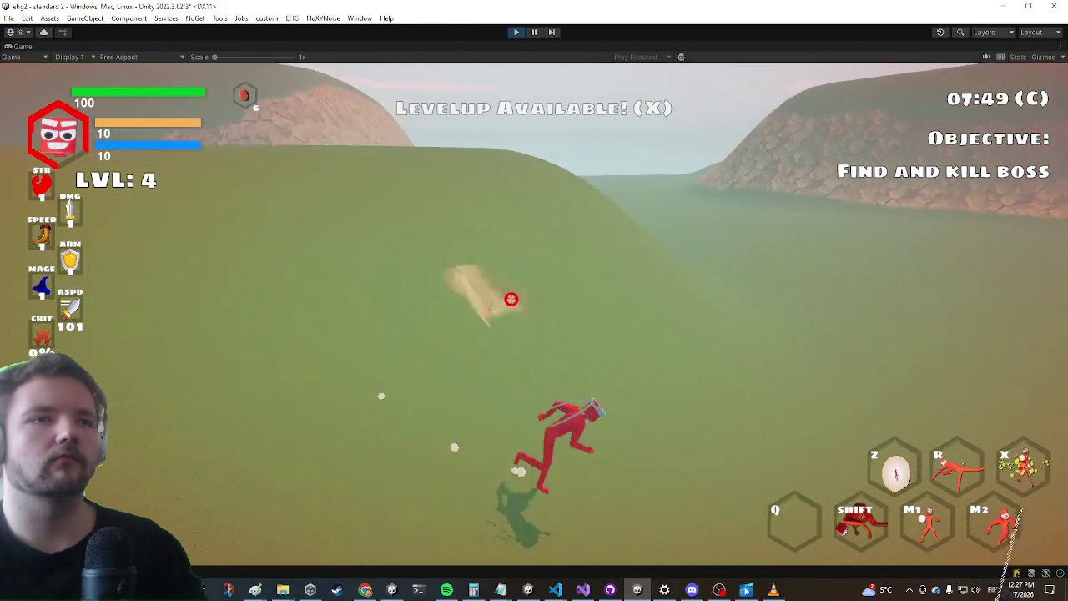
{"action": "key", "text": "w"}
{"action": "key", "text": "super"}
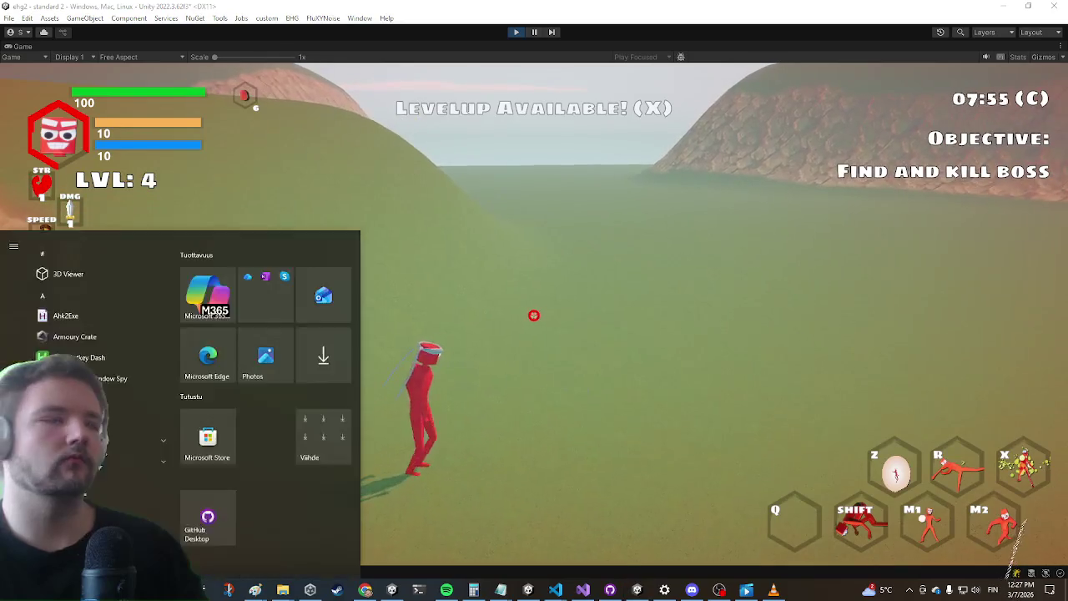
Dismiss the Start menu and fire the yellow beam at the purple Ronnie boss
{"action": "key", "text": "super"}
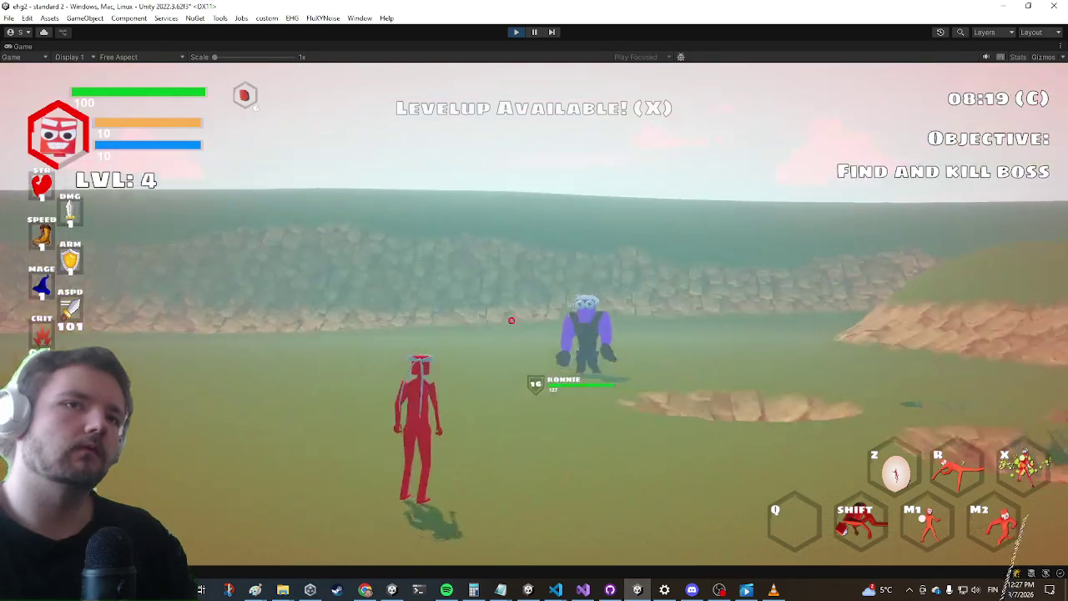
{"action": "left_click", "coordinate": [526, 310]}
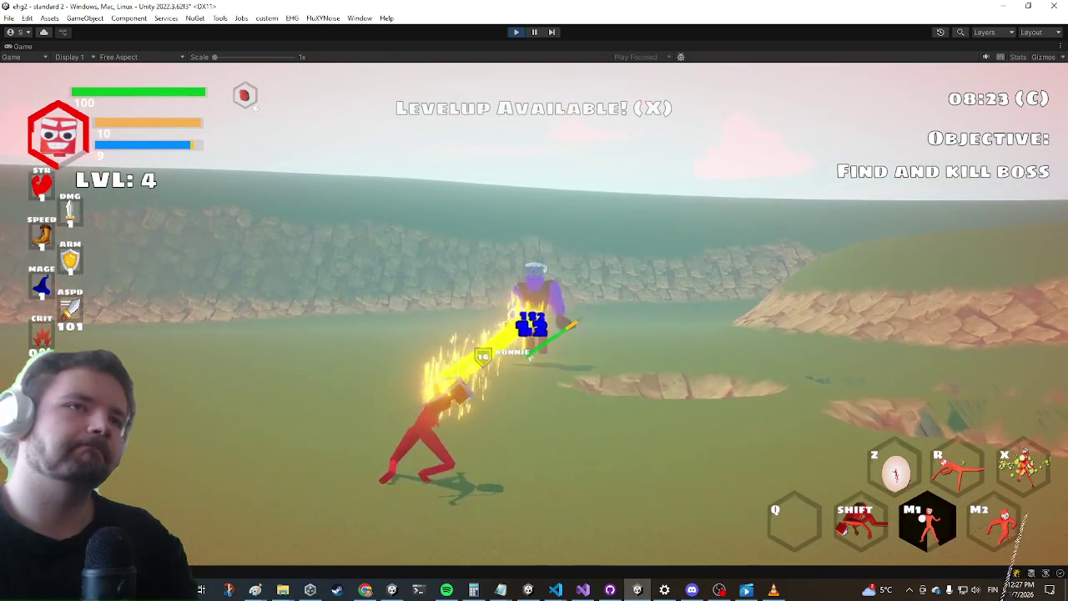
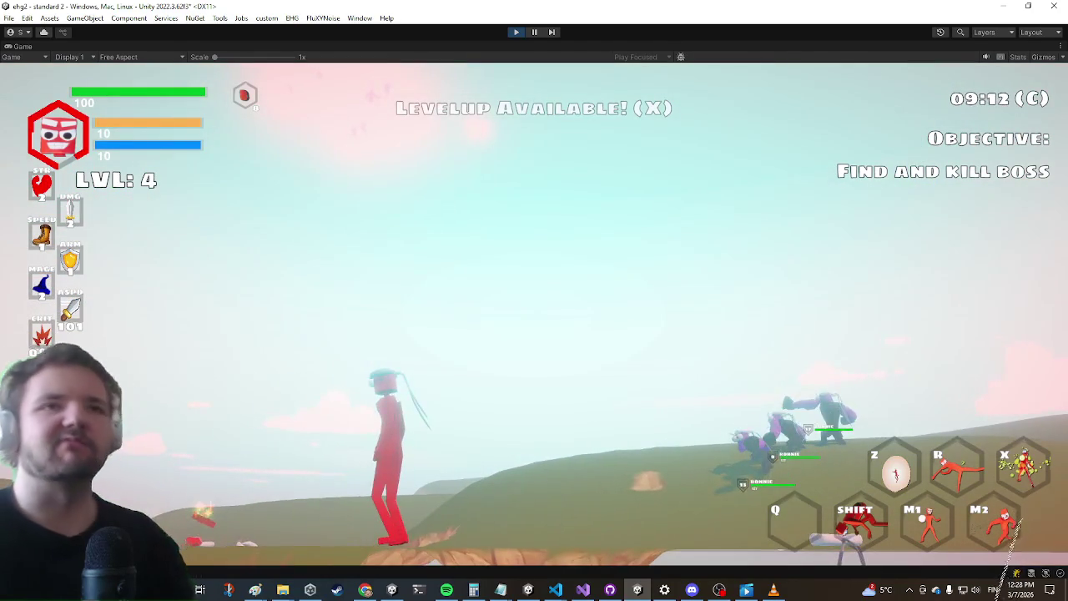
Exit Play mode with Ctrl+P, leaving the level-4 fight to return to the Scene view
{"action": "key", "text": "ctrl+p"}
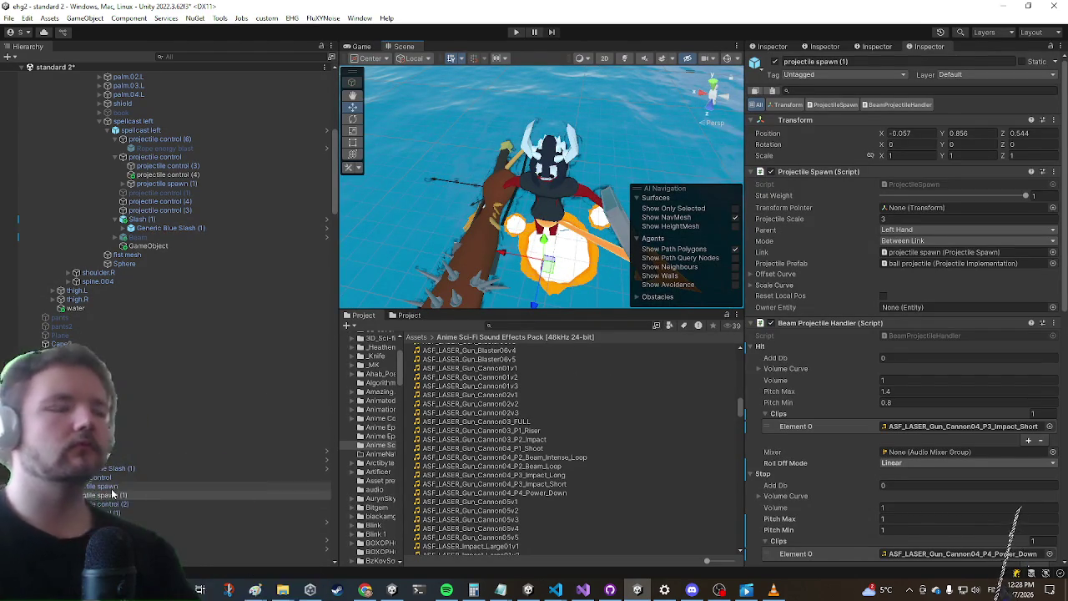
On projectile spawn (1), set Laser Loop Sfx Volume to 0.5 and Beam Sfx Volume Scale to 0.1
{"action": "left_click", "coordinate": [113, 494]}
{"action": "scroll", "coordinate": [855, 262], "scroll_direction": "down", "scroll_amount": 10}
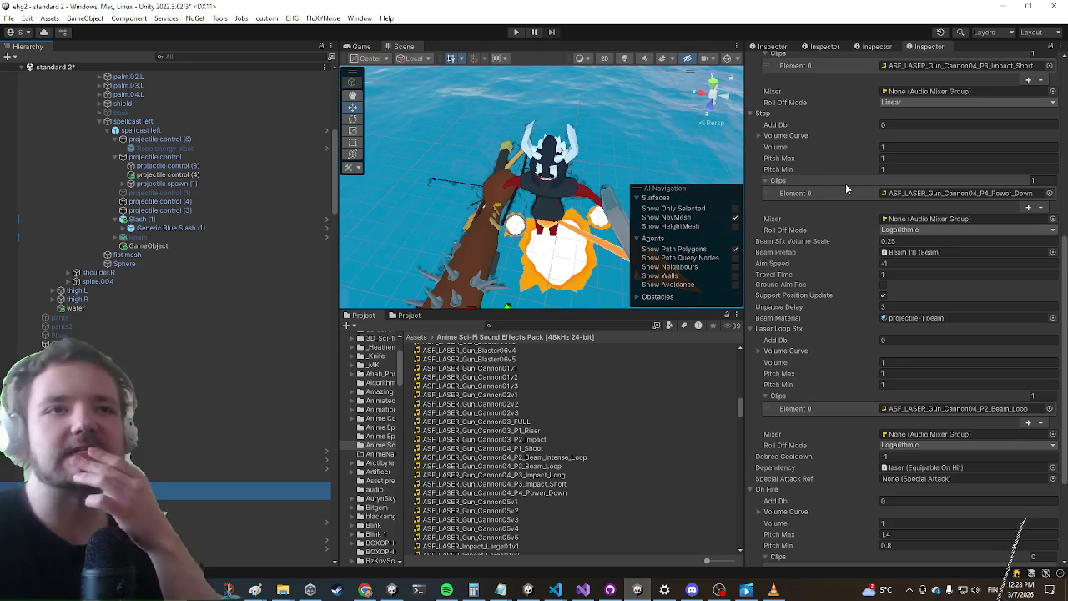
{"action": "left_click", "coordinate": [916, 365]}
{"action": "type", "text": "0.5"}
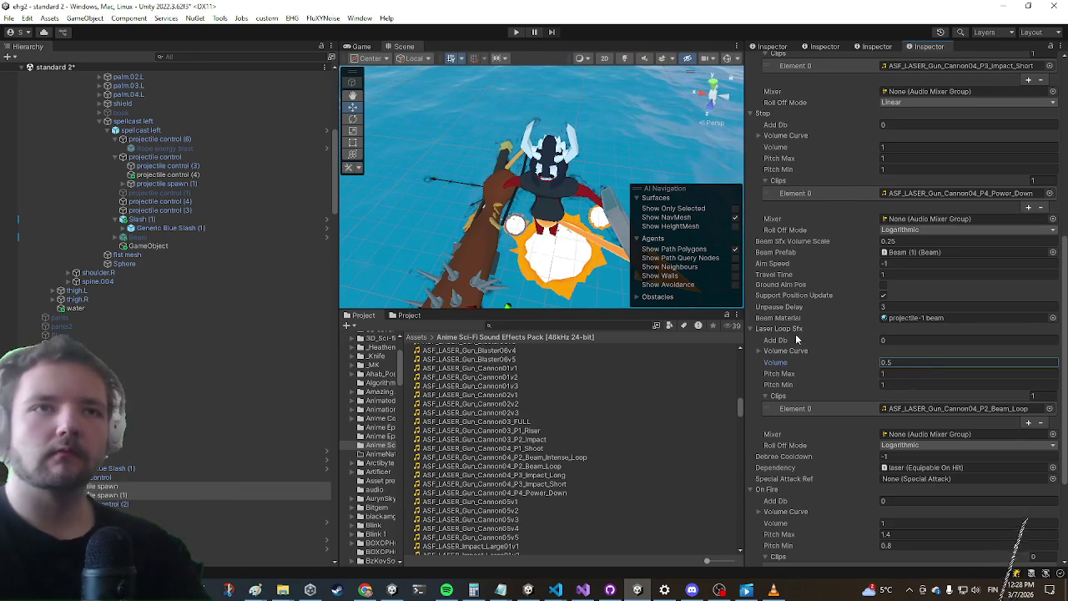
{"action": "scroll", "coordinate": [797, 430], "scroll_direction": "down", "scroll_amount": 5}
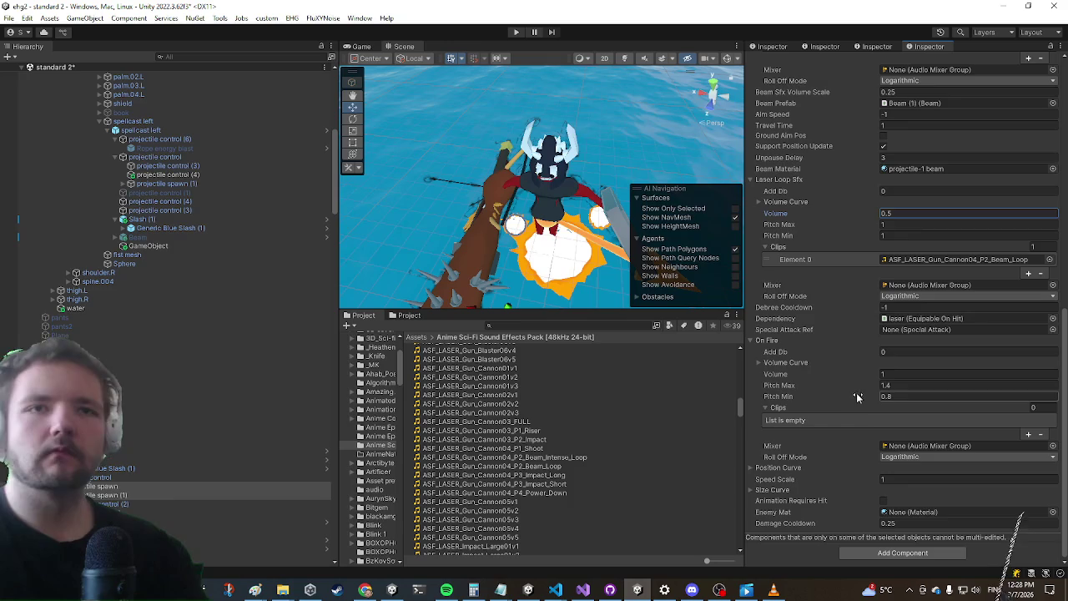
{"action": "scroll", "coordinate": [853, 376], "scroll_direction": "up", "scroll_amount": 8}
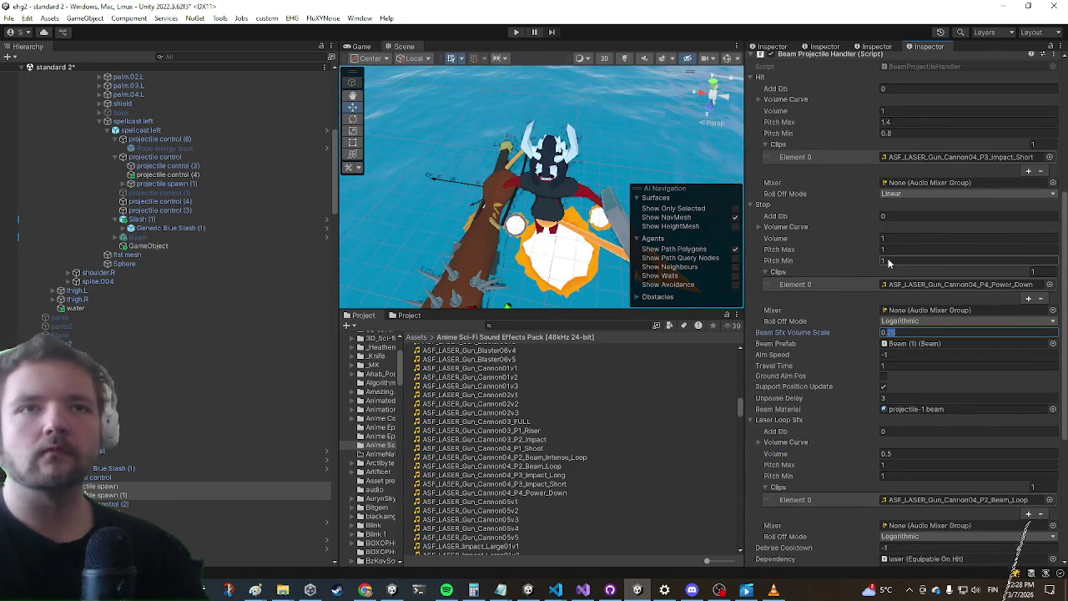
{"action": "type", "text": "0.1"}
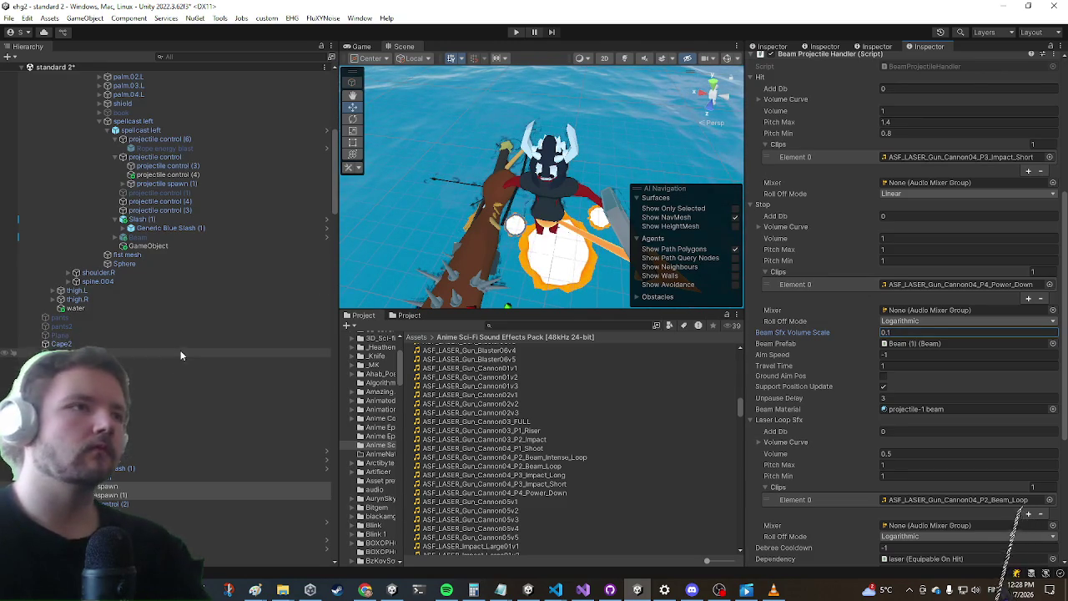
{"action": "scroll", "coordinate": [170, 358], "scroll_direction": "up", "scroll_amount": 5}
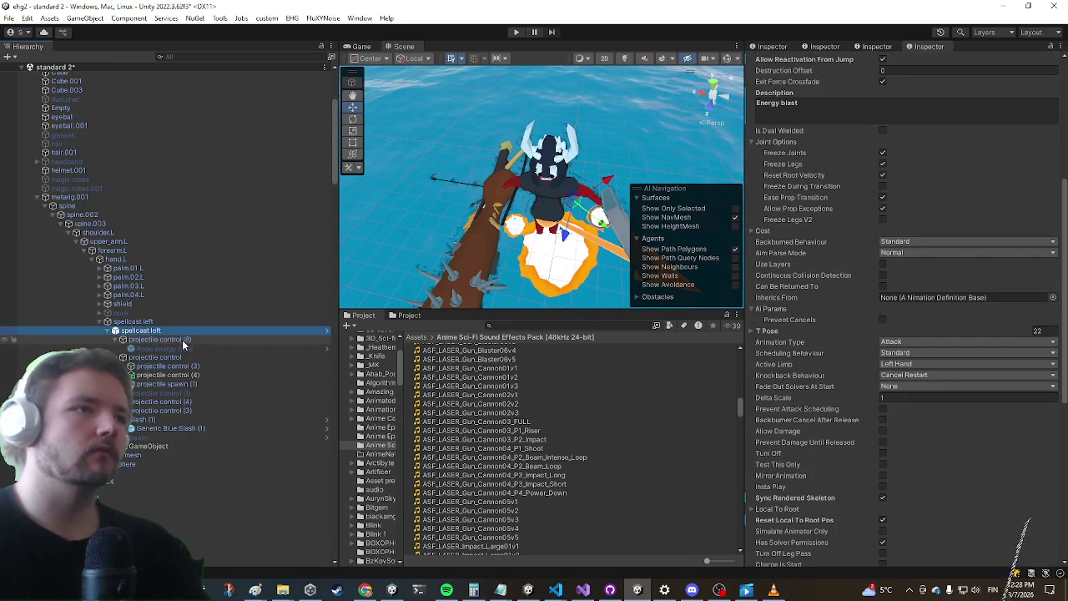
Select projectile spawn (1) under projectile control and set Beam Sfx Volume Scale 0.1 and Hit Volume 0.5
{"action": "left_click", "coordinate": [185, 340]}
{"action": "left_click", "coordinate": [170, 358]}
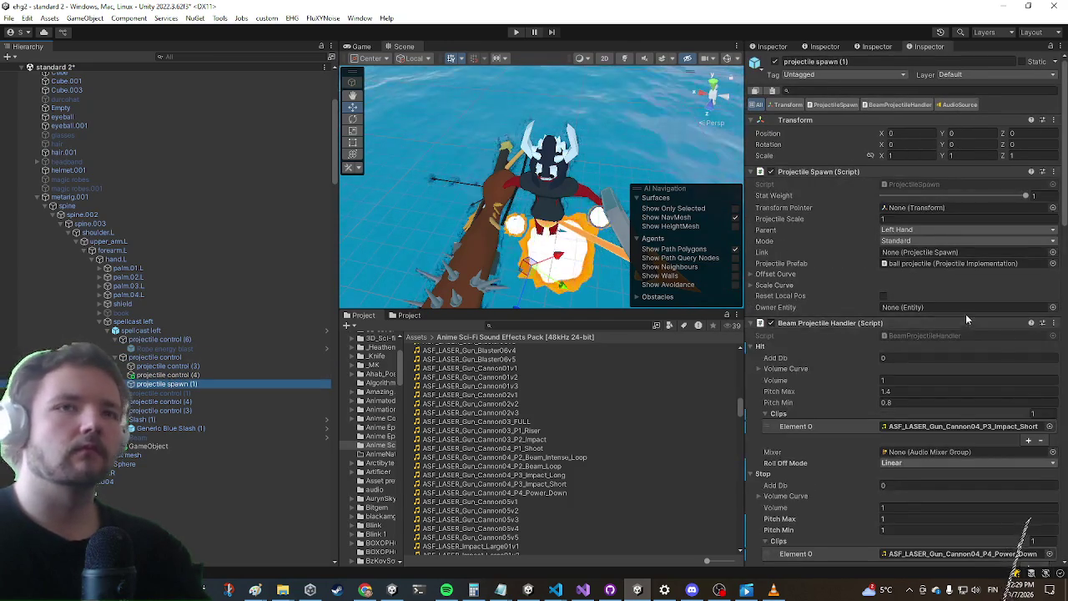
{"action": "scroll", "coordinate": [966, 319], "scroll_direction": "down", "scroll_amount": 5}
{"action": "left_click", "coordinate": [951, 362]}
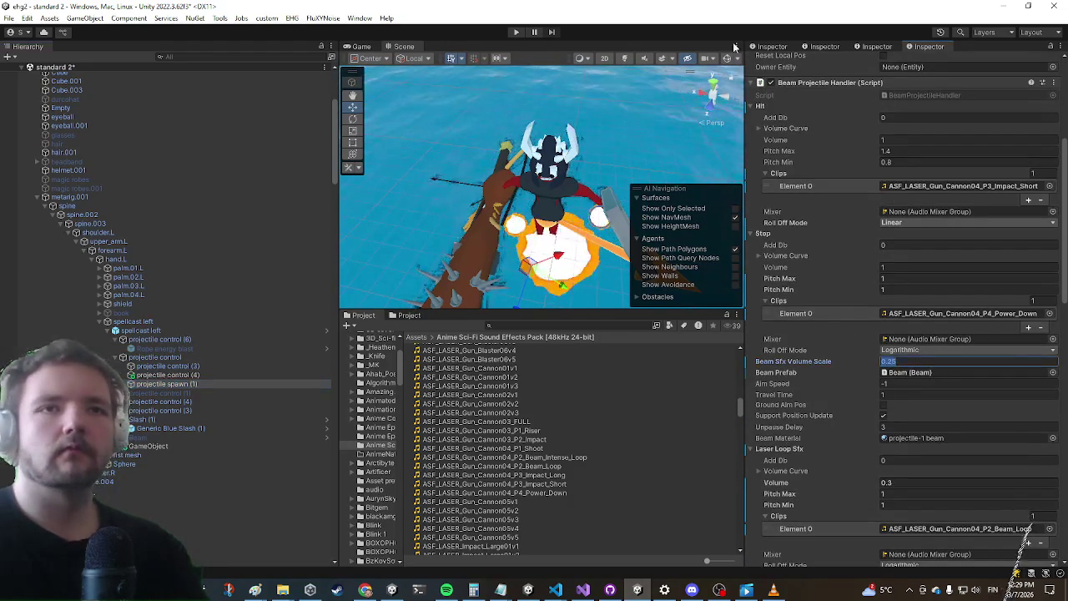
{"action": "type", "text": "0.1"}
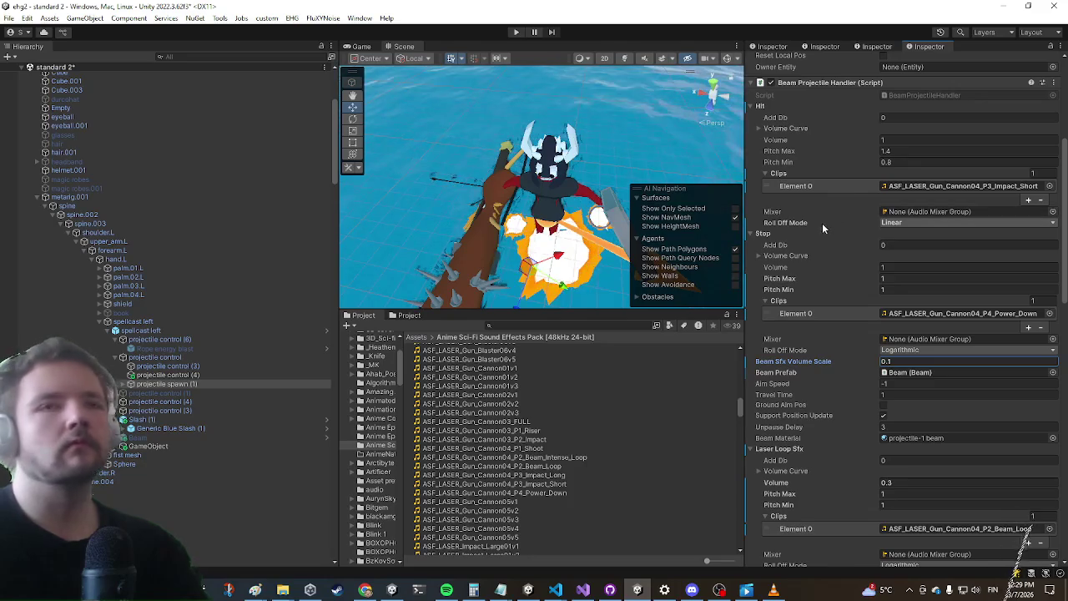
{"action": "scroll", "coordinate": [839, 217], "scroll_direction": "up", "scroll_amount": 3}
{"action": "left_click", "coordinate": [885, 259]}
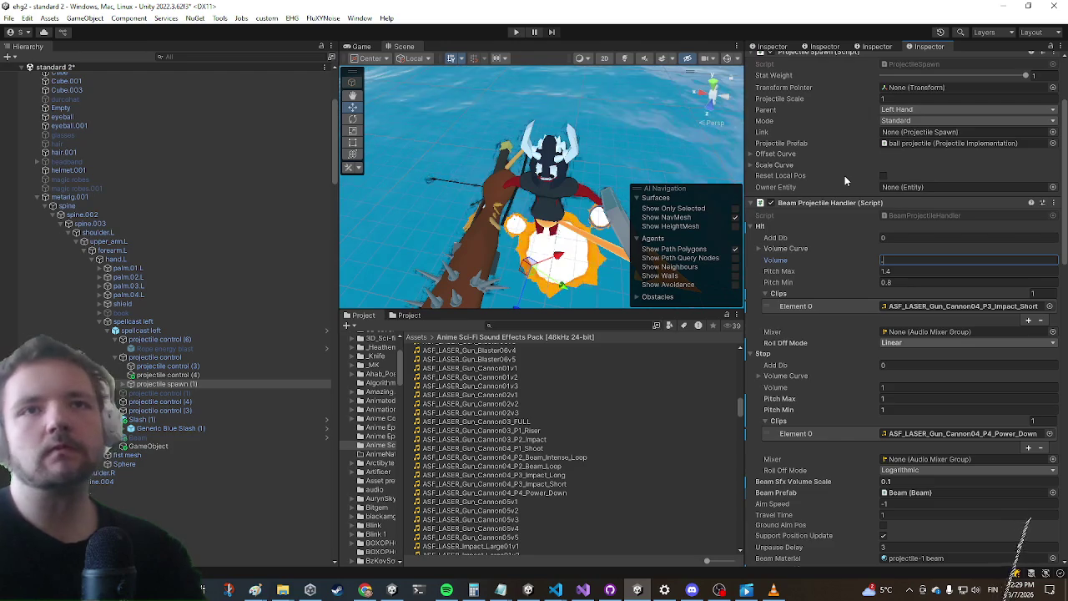
{"action": "type", "text": "0.5"}
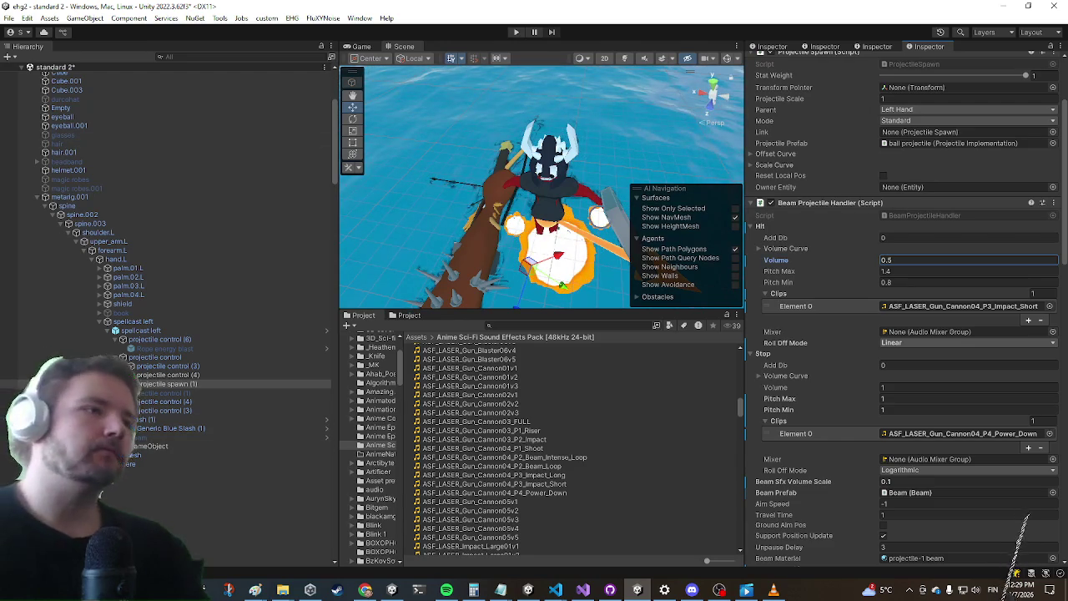
{"action": "scroll", "coordinate": [192, 359], "scroll_direction": "down", "scroll_amount": 8}
{"action": "scroll", "coordinate": [169, 373], "scroll_direction": "down", "scroll_amount": 5}
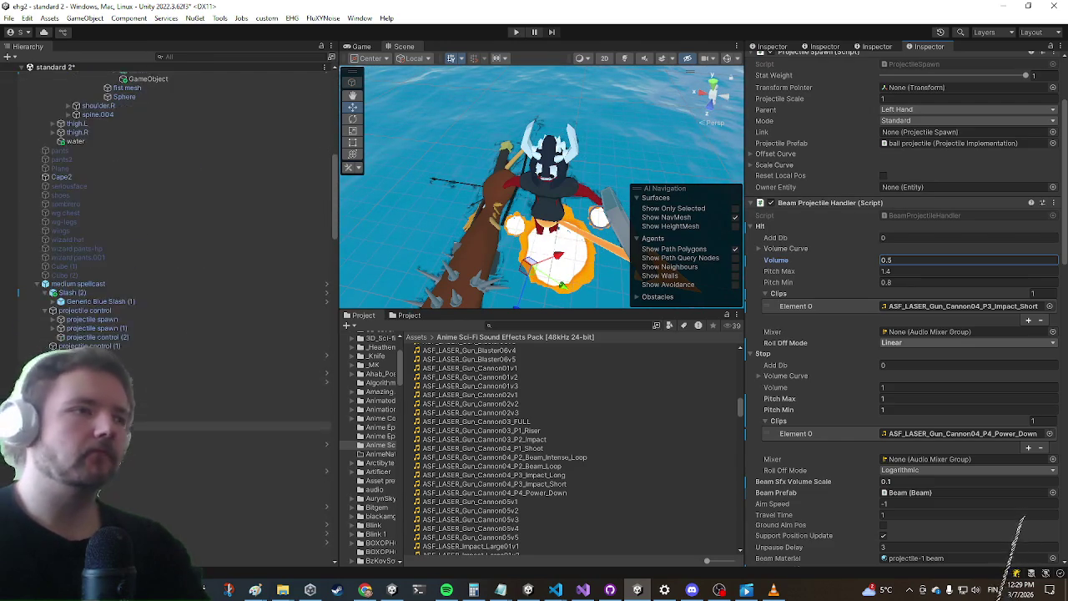
Multi-select both medium spellcast projectile spawns and set their Hit Volume to 0.5
{"action": "left_click", "coordinate": [150, 321]}
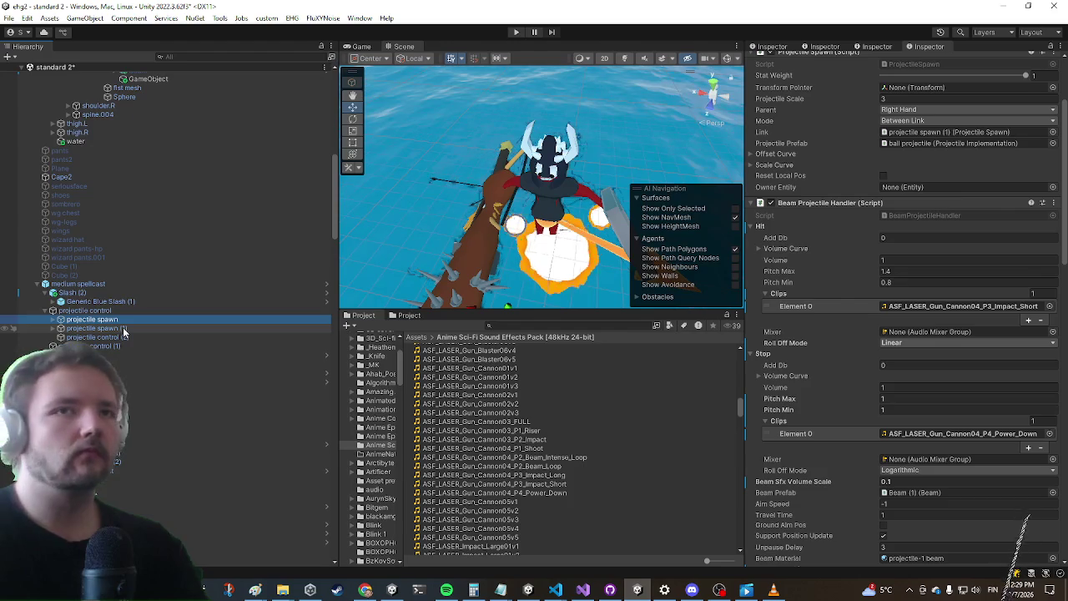
{"action": "left_click", "coordinate": [122, 327], "text": "shift"}
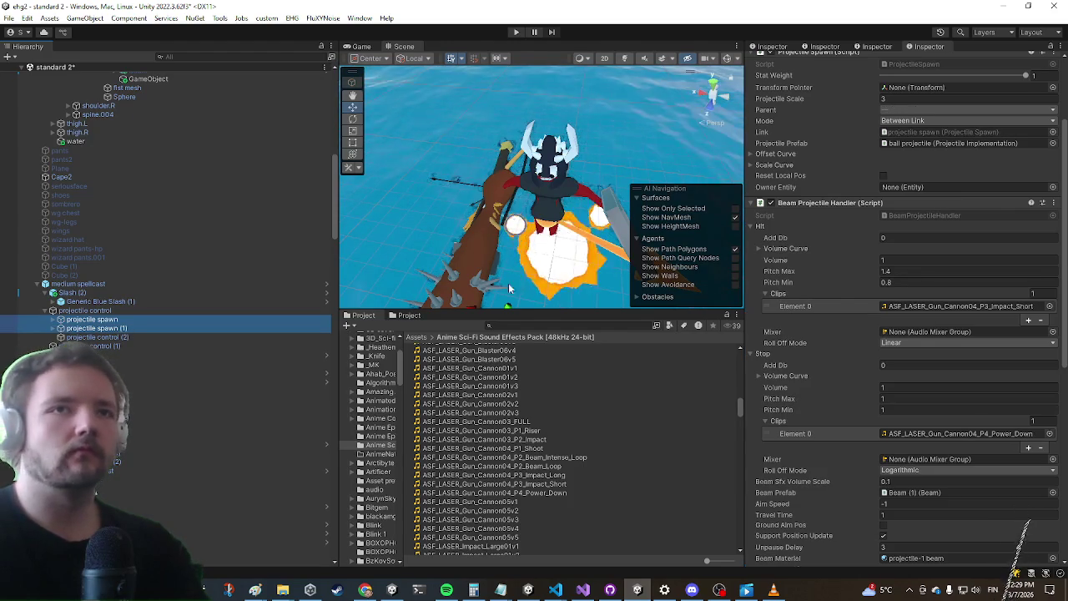
{"action": "left_click", "coordinate": [899, 260]}
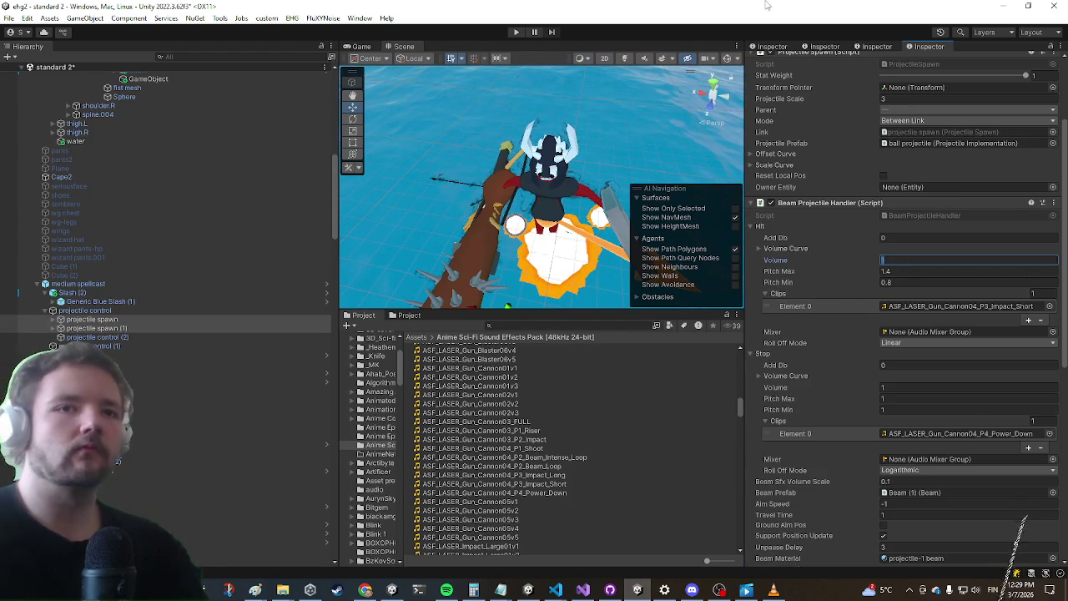
{"action": "type", "text": "0.5"}
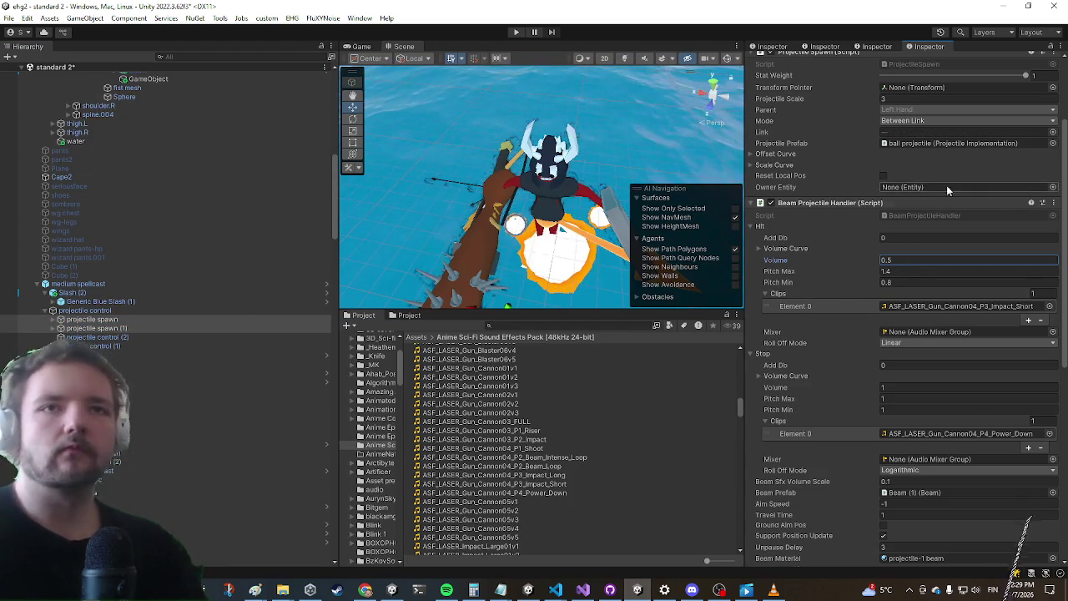
Set the Laser Loop volume on both spawns to 0.5, then enter Play mode to test
{"action": "scroll", "coordinate": [885, 200], "scroll_direction": "down", "scroll_amount": 5}
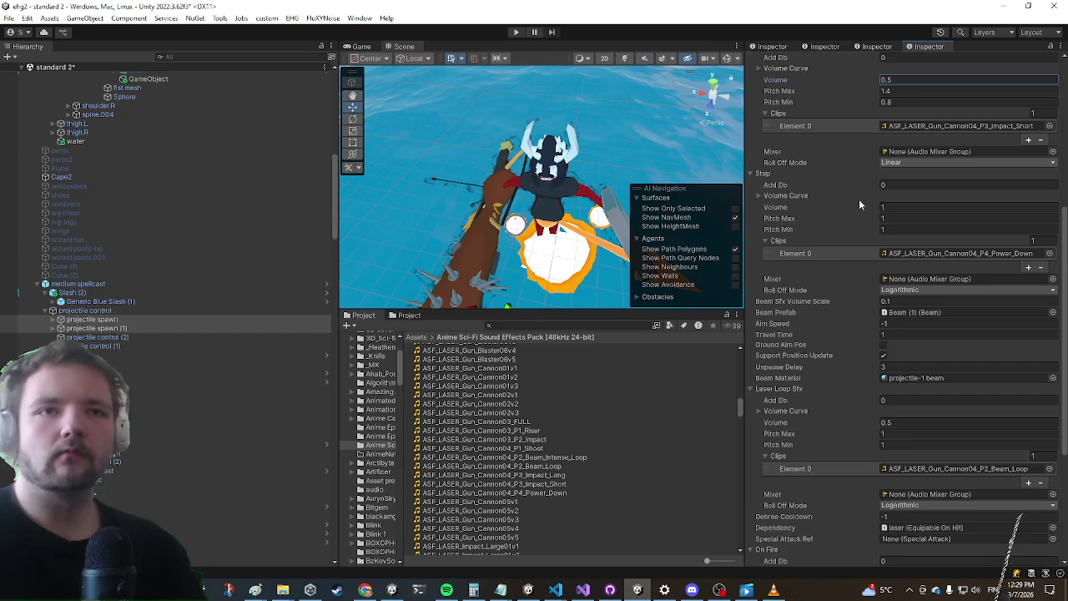
{"action": "scroll", "coordinate": [862, 176], "scroll_direction": "down", "scroll_amount": 1}
{"action": "left_click", "coordinate": [906, 394]}
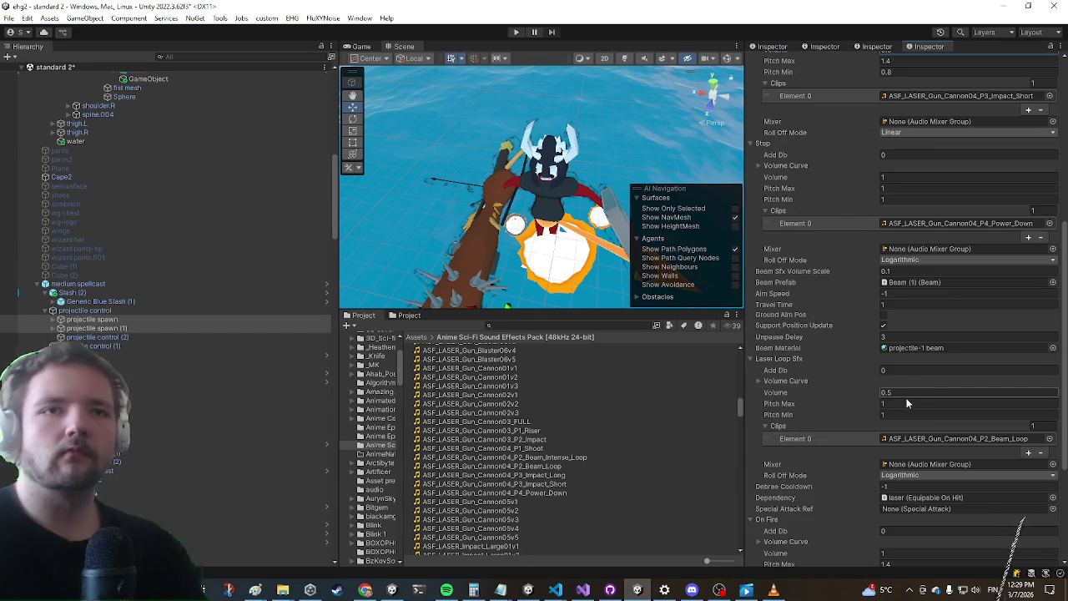
{"action": "type", "text": "0.1"}
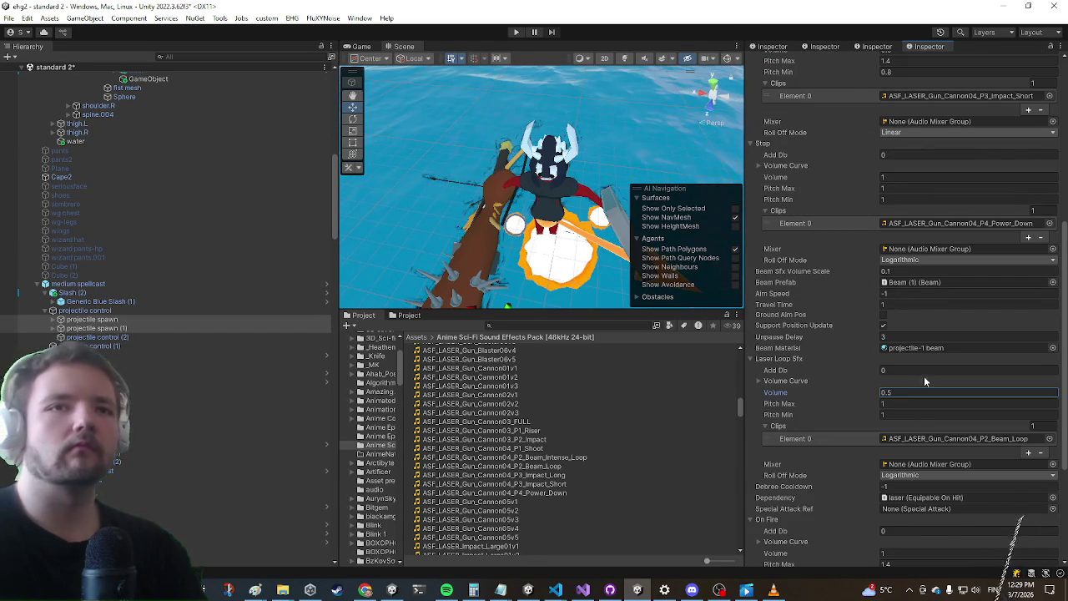
{"action": "scroll", "coordinate": [919, 401], "scroll_direction": "down", "scroll_amount": 2}
{"action": "key", "text": "BackSpace"}
{"action": "type", "text": "5"}
{"action": "scroll", "coordinate": [885, 334], "scroll_direction": "up", "scroll_amount": 10}
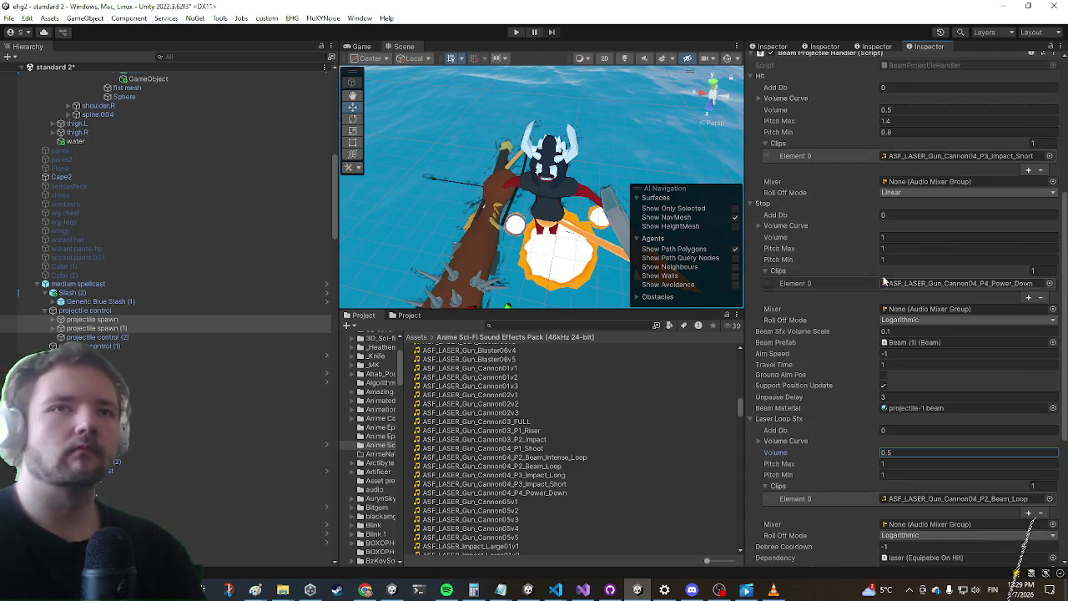
{"action": "scroll", "coordinate": [846, 273], "scroll_direction": "down", "scroll_amount": 13}
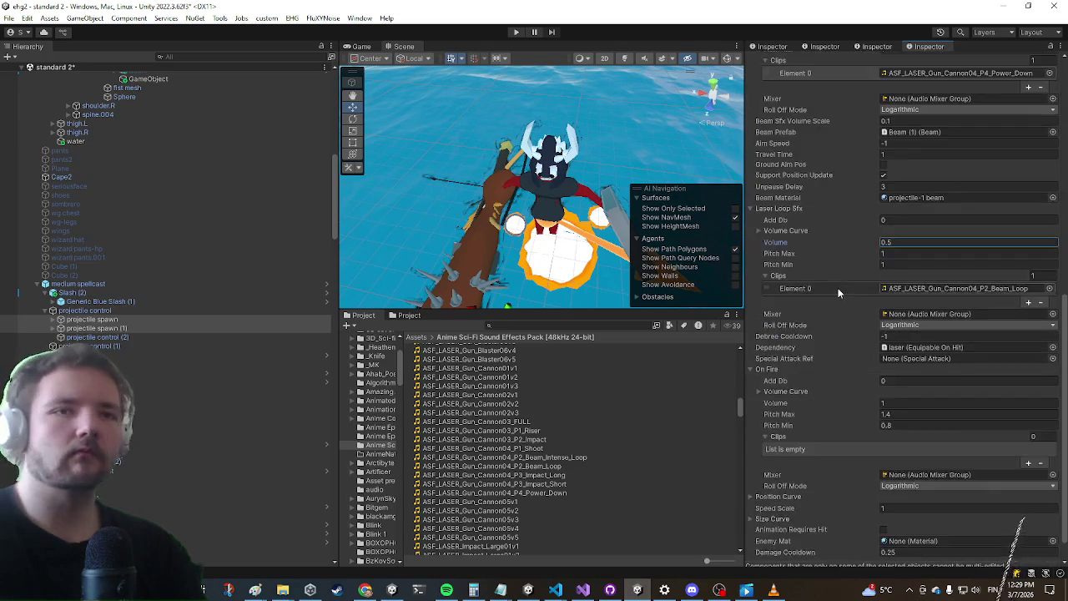
{"action": "scroll", "coordinate": [829, 391], "scroll_direction": "down", "scroll_amount": 1}
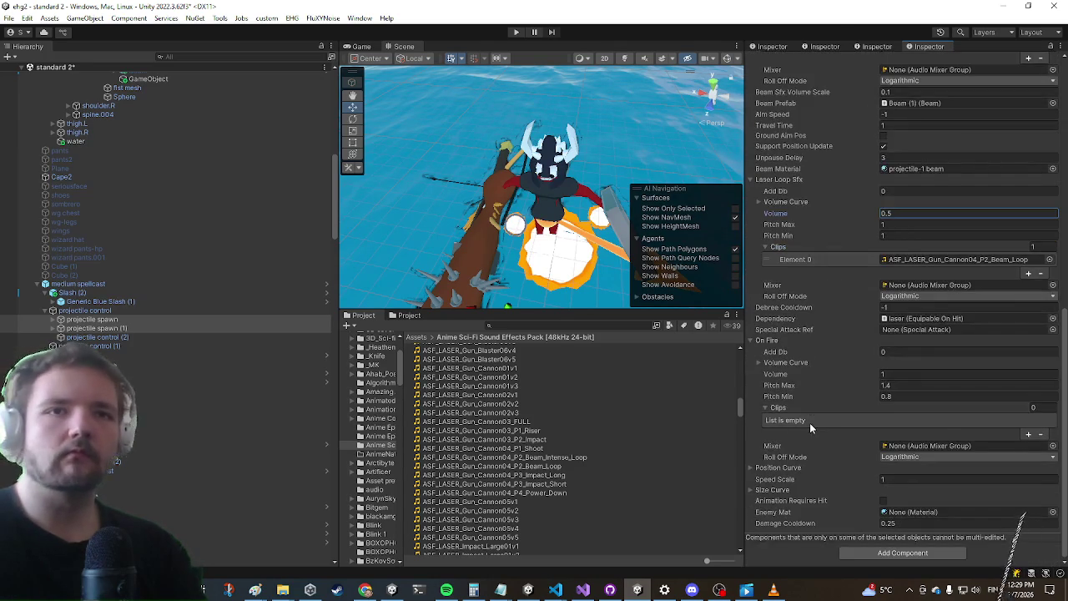
{"action": "scroll", "coordinate": [810, 422], "scroll_direction": "up", "scroll_amount": 15}
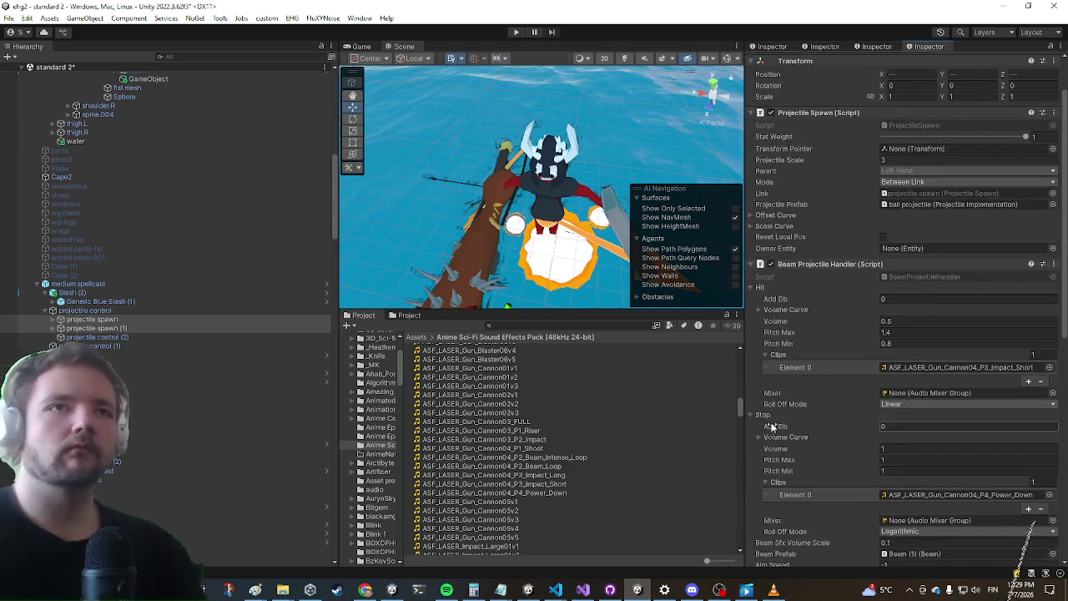
{"action": "scroll", "coordinate": [780, 379], "scroll_direction": "down", "scroll_amount": 5}
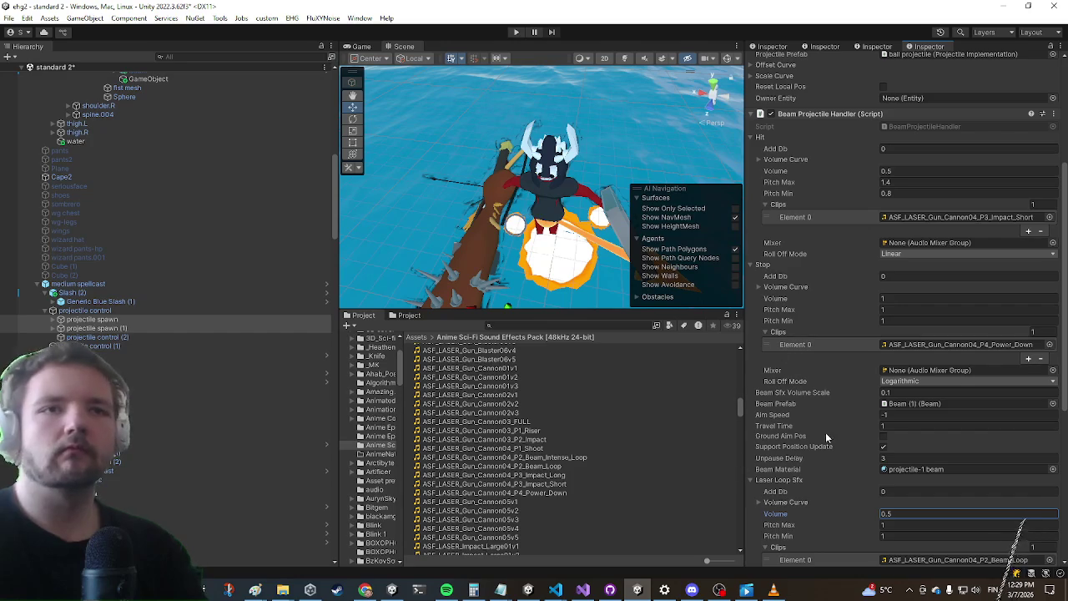
{"action": "left_click", "coordinate": [521, 33]}
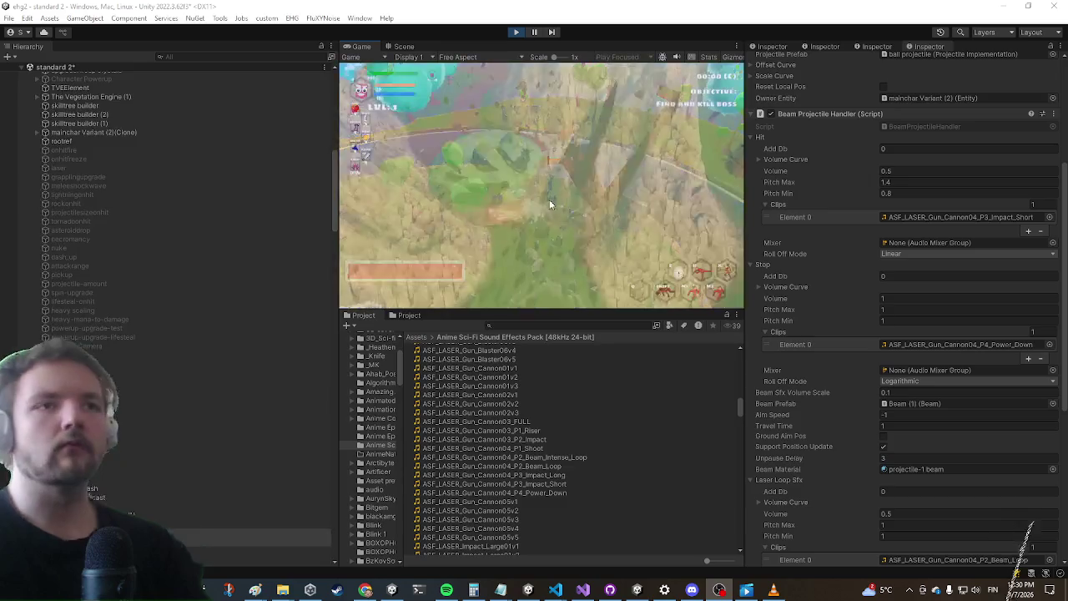
Maximize the Game view and run to the treasure chest to view its Energy Projectile spell item
{"action": "key", "text": "shift+space"}
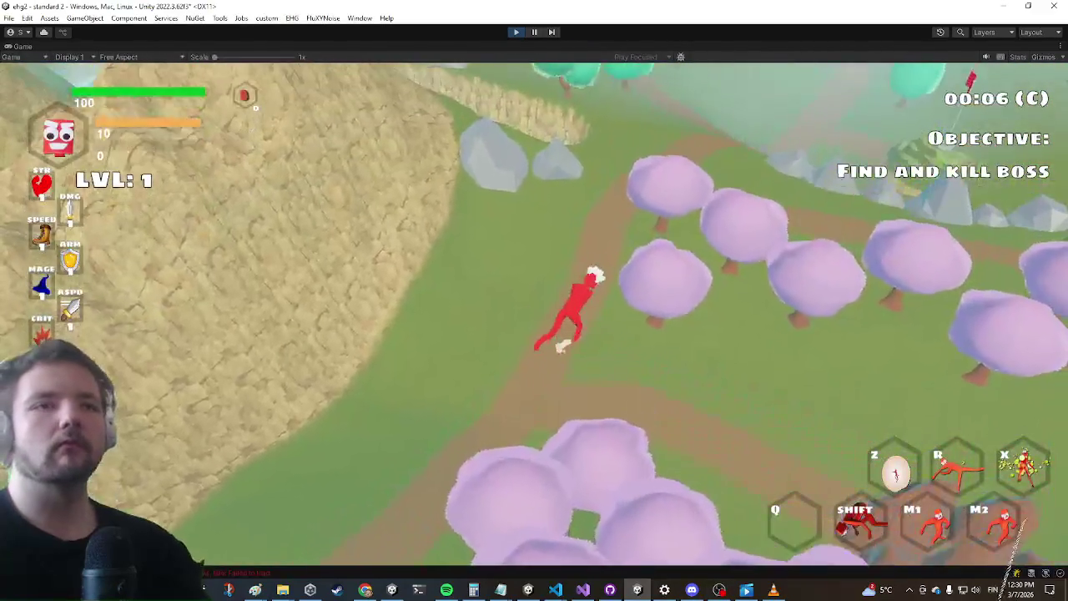
{"action": "key", "text": "w"}
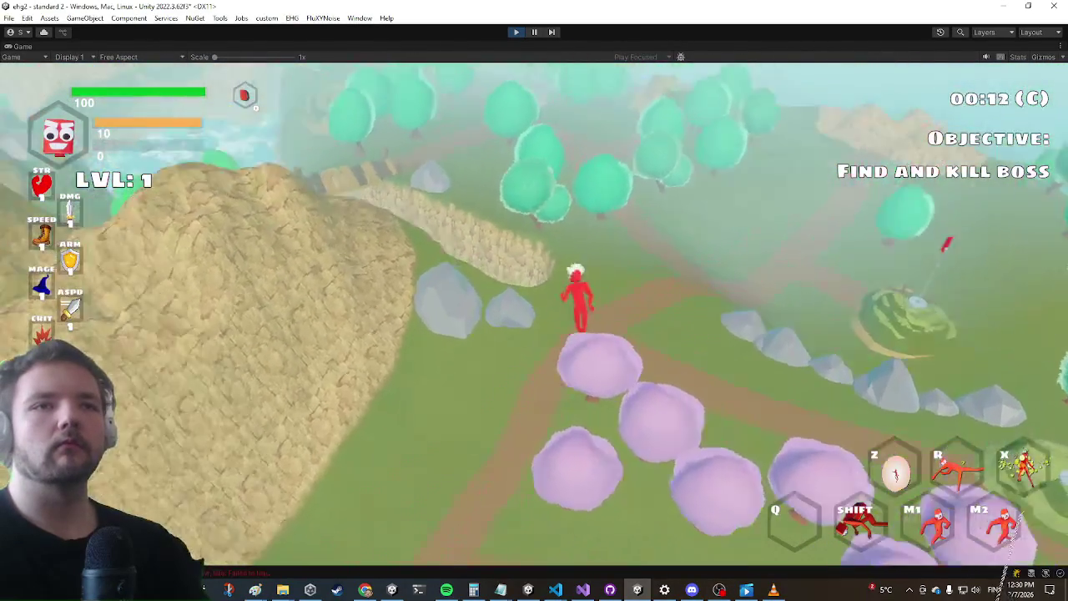
{"action": "key", "text": "w"}
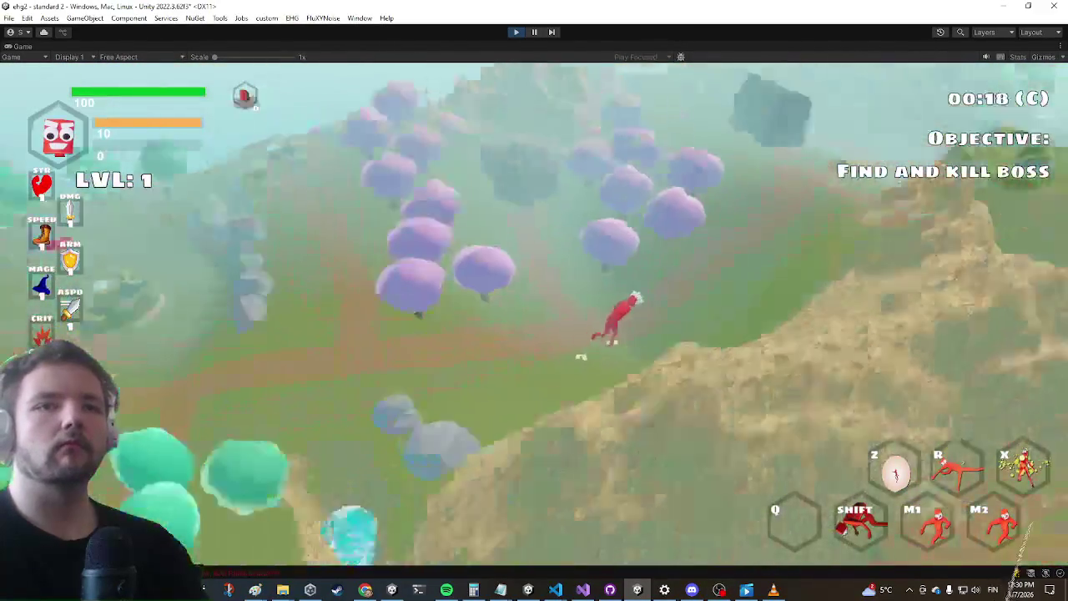
{"action": "key", "text": "w"}
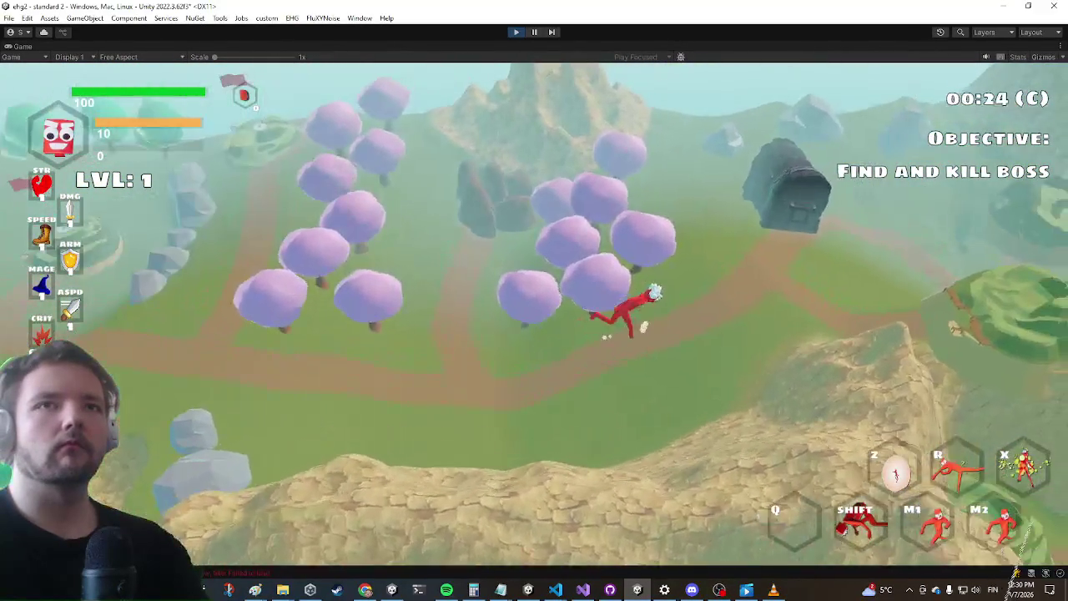
{"action": "key", "text": "w"}
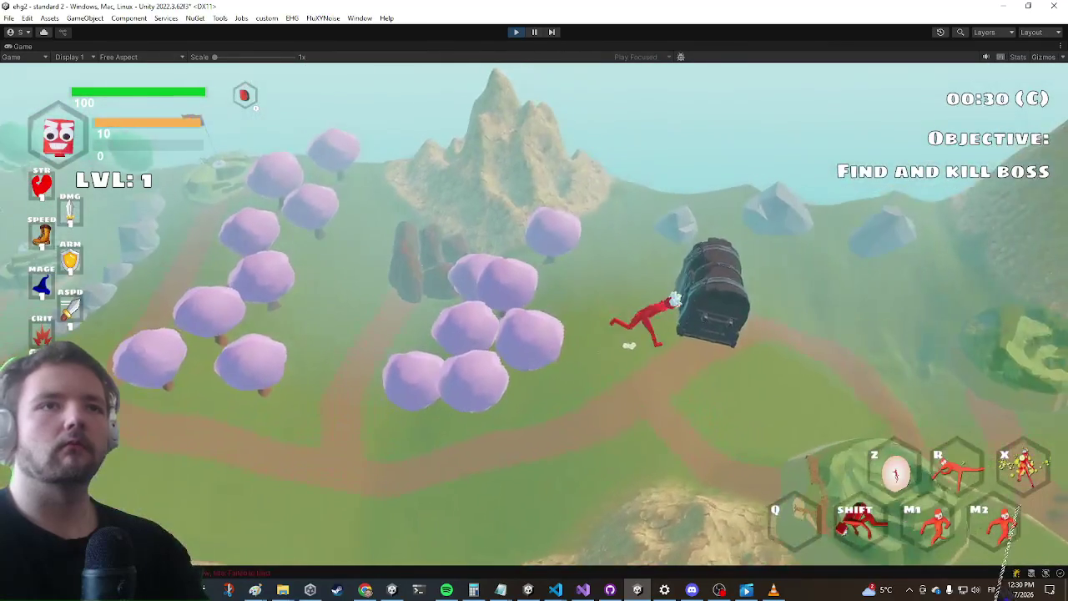
{"action": "key", "text": "w"}
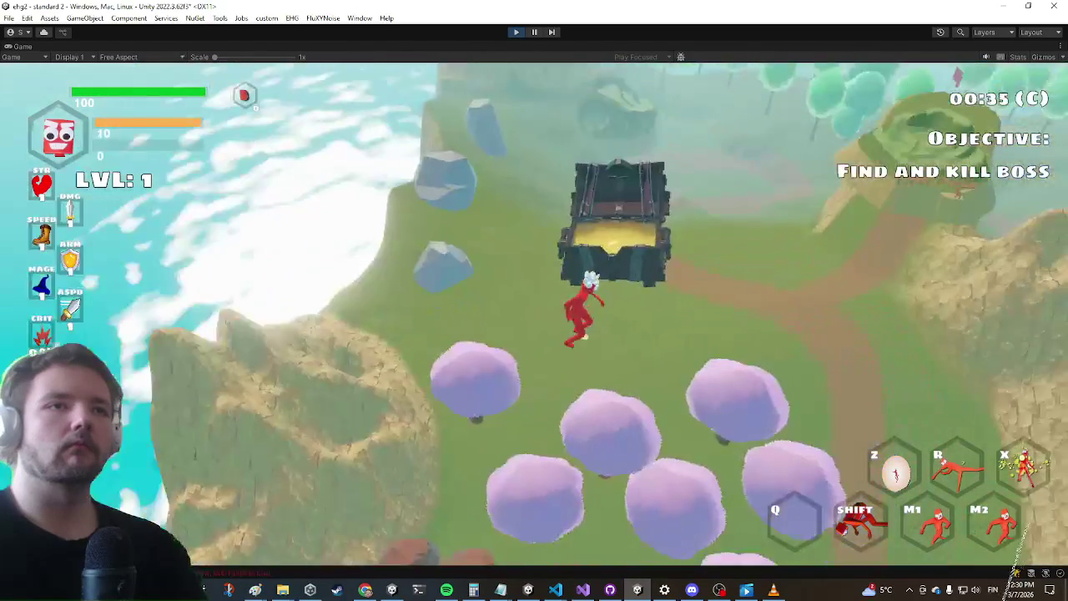
{"action": "left_click", "coordinate": [544, 274]}
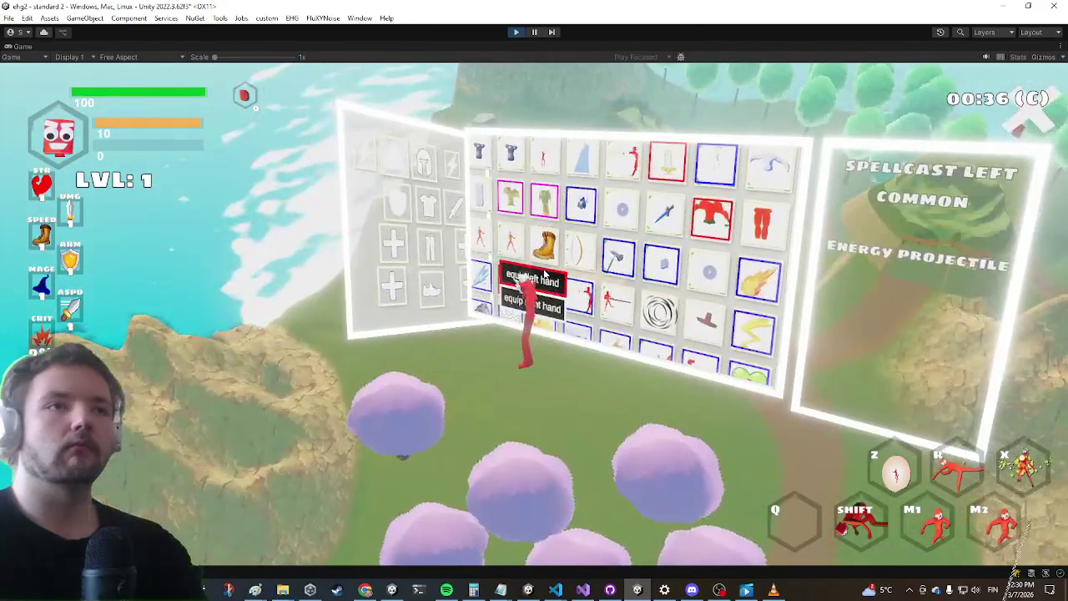
Equip the Laser item to a hand, close the chest inventory and head to the Standard 3 portal
{"action": "left_click", "coordinate": [594, 326]}
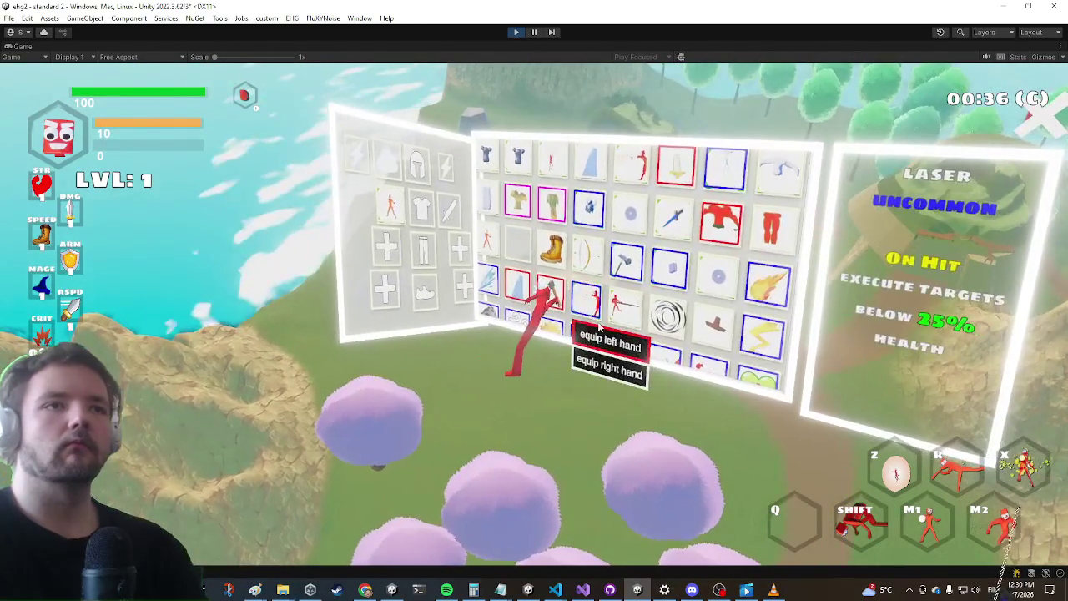
{"action": "left_click", "coordinate": [609, 338]}
{"action": "key", "text": "w"}
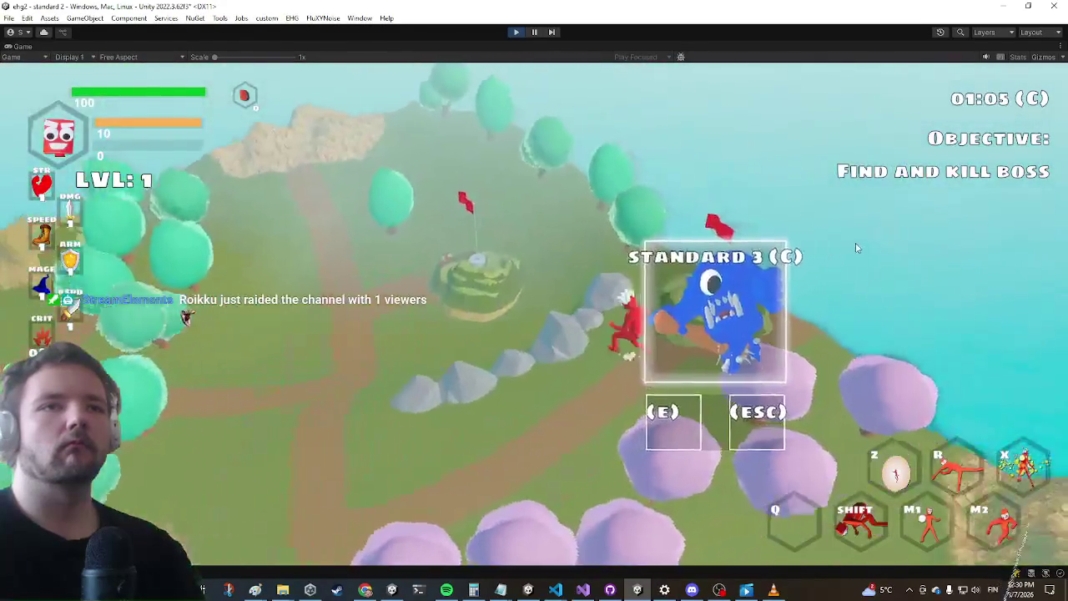
Enter the Standard 3 level through the portal and cast the spell at nearby enemies
{"action": "key", "text": "e"}
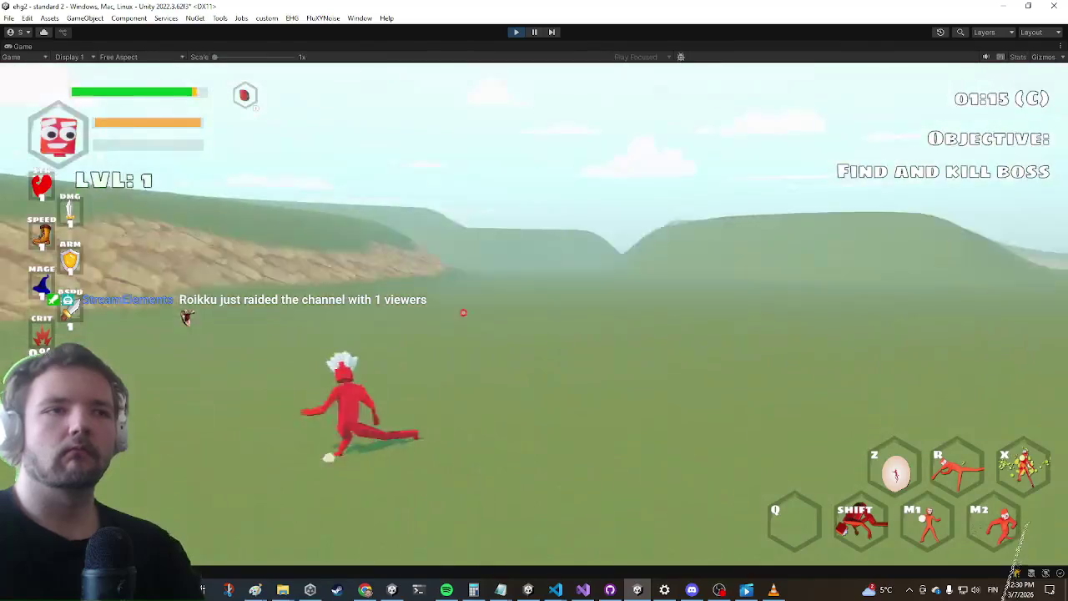
{"action": "left_click", "coordinate": [515, 318]}
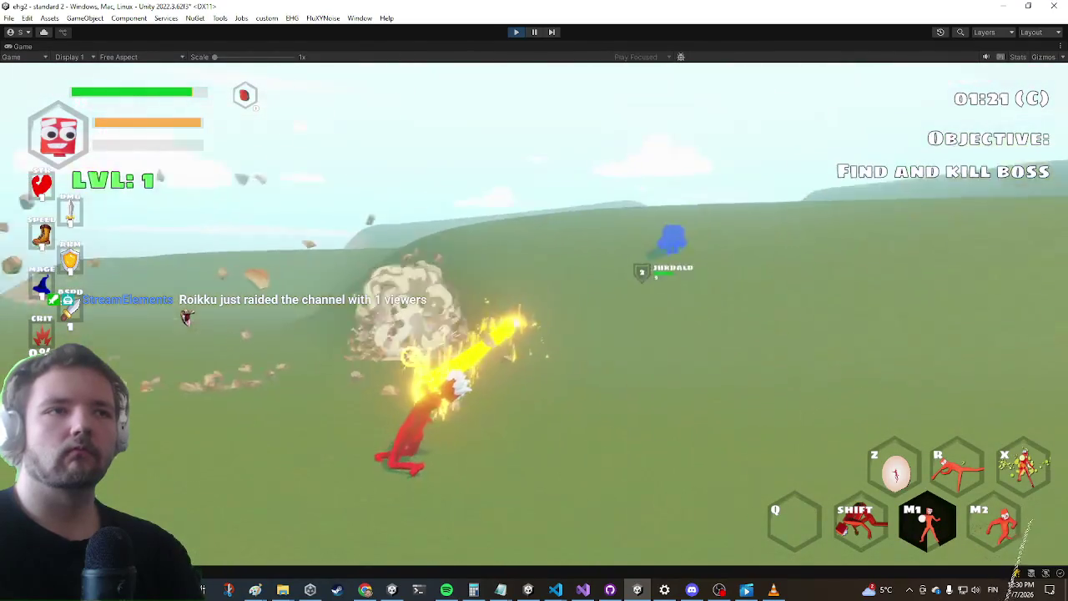
{"action": "left_click", "coordinate": [515, 317]}
{"action": "left_click", "coordinate": [515, 317]}
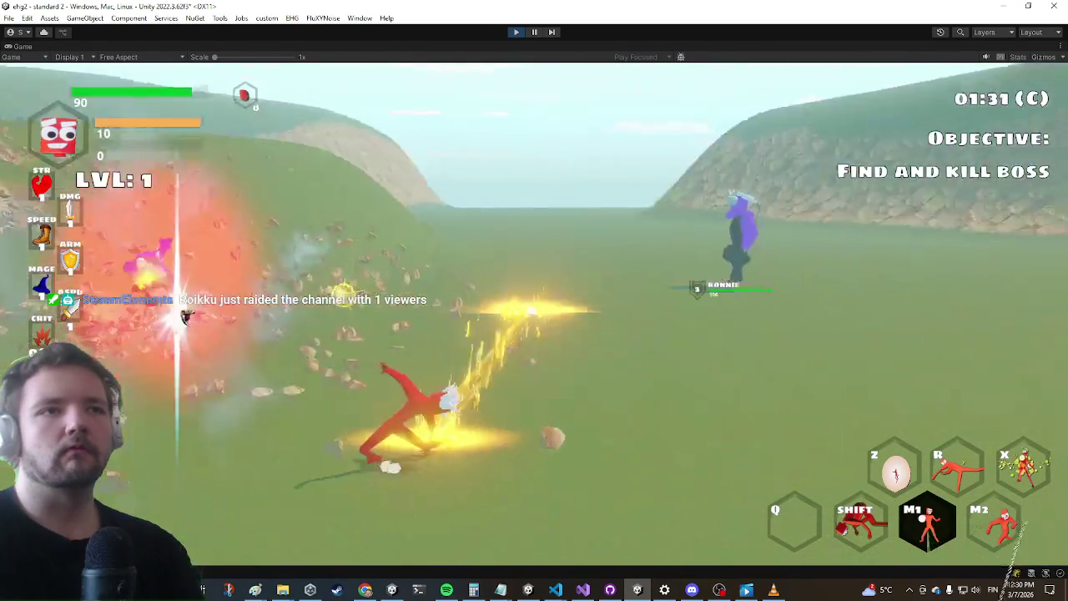
Run up to the purple boss, hit it three times, then restore the full editor layout
{"action": "key", "text": "w"}
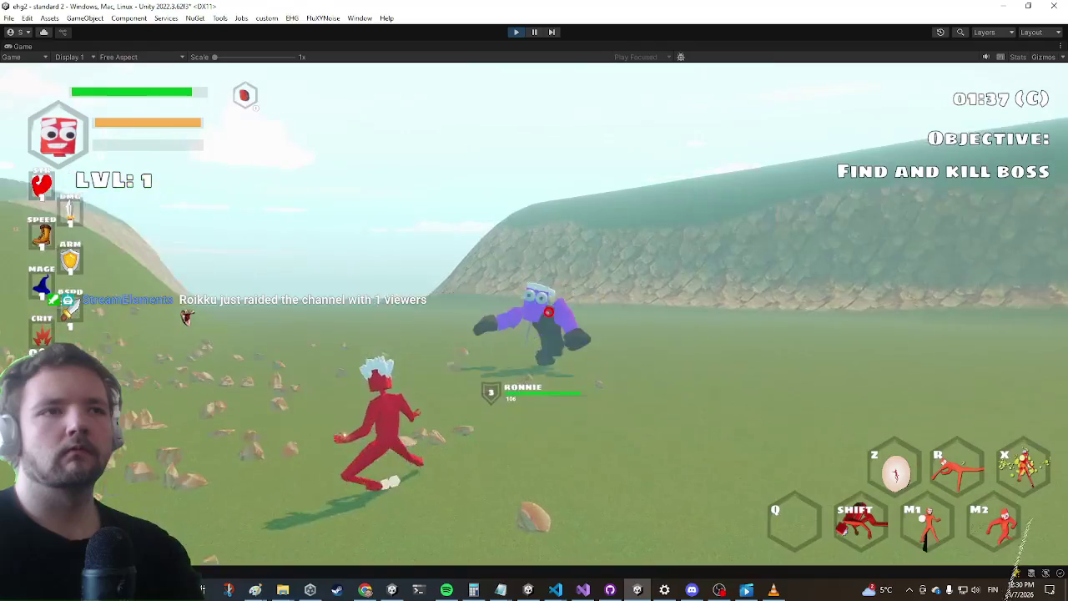
{"action": "left_click", "coordinate": [534, 314]}
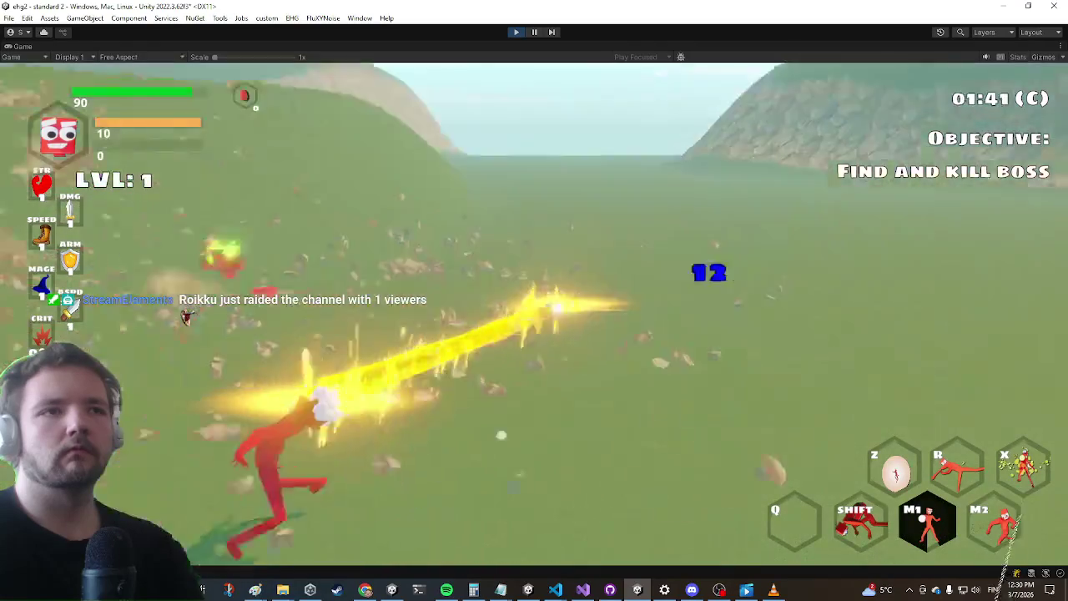
{"action": "left_click", "coordinate": [535, 314]}
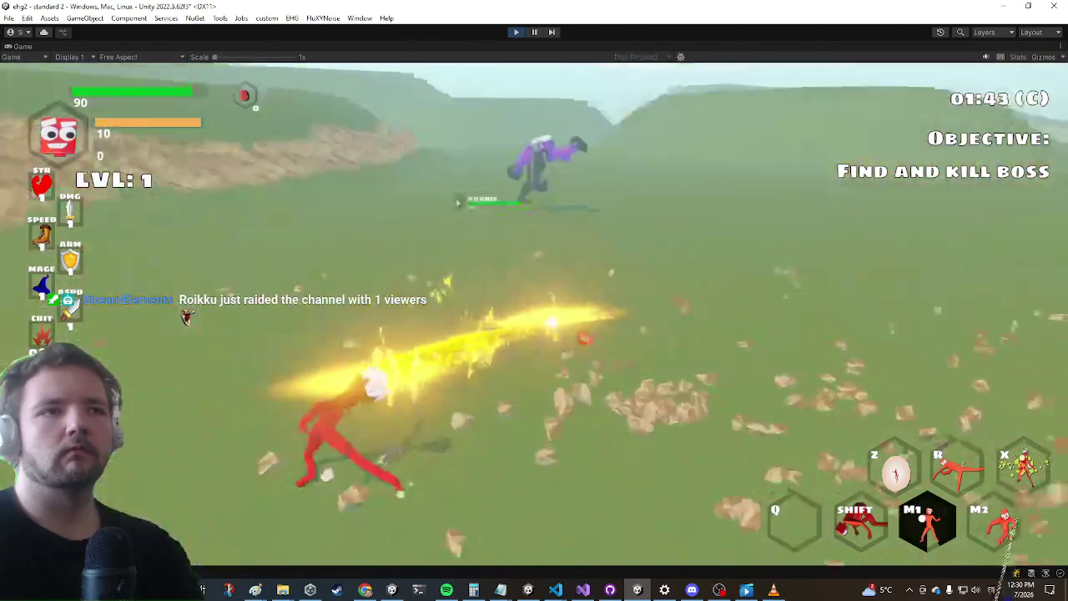
{"action": "left_click", "coordinate": [535, 314]}
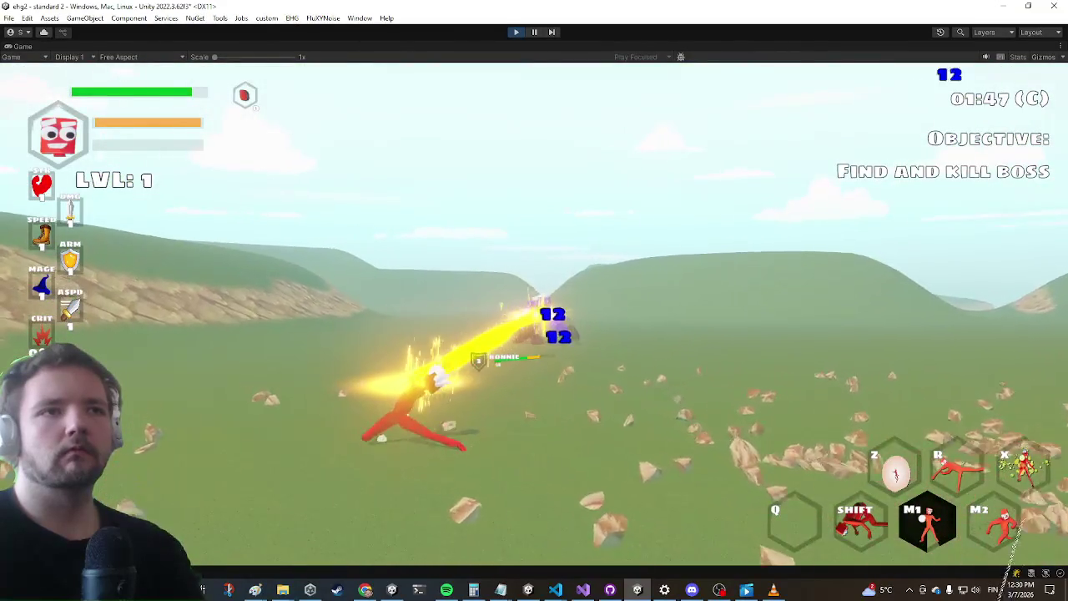
{"action": "key", "text": "shift+space"}
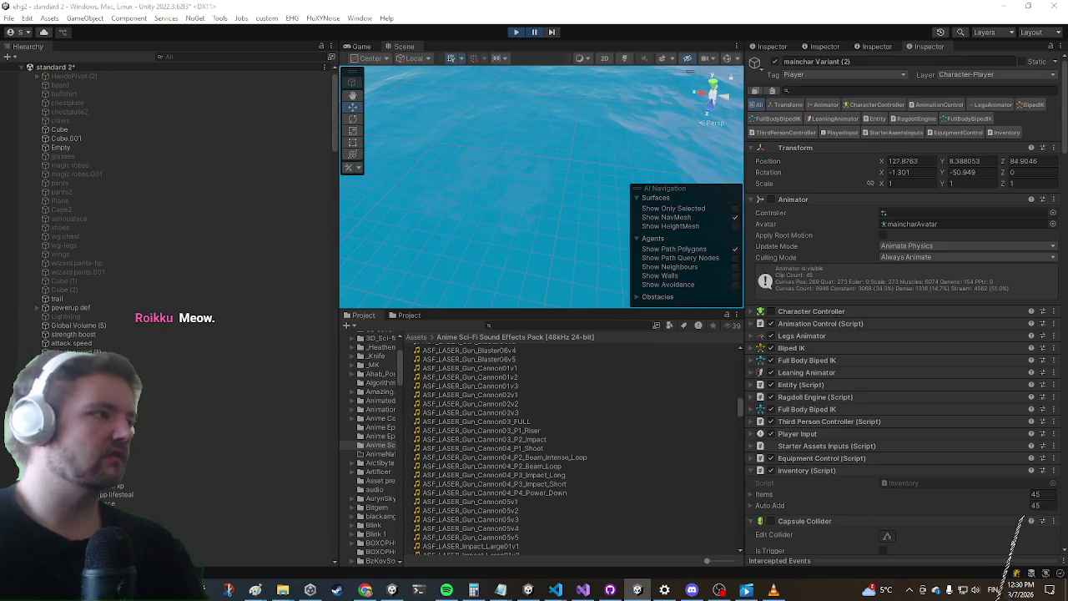
Browse the character's projectile control objects, ending on projectile control (3) and its Heavy Animation Config
{"action": "scroll", "coordinate": [318, 535], "scroll_direction": "down", "scroll_amount": 10}
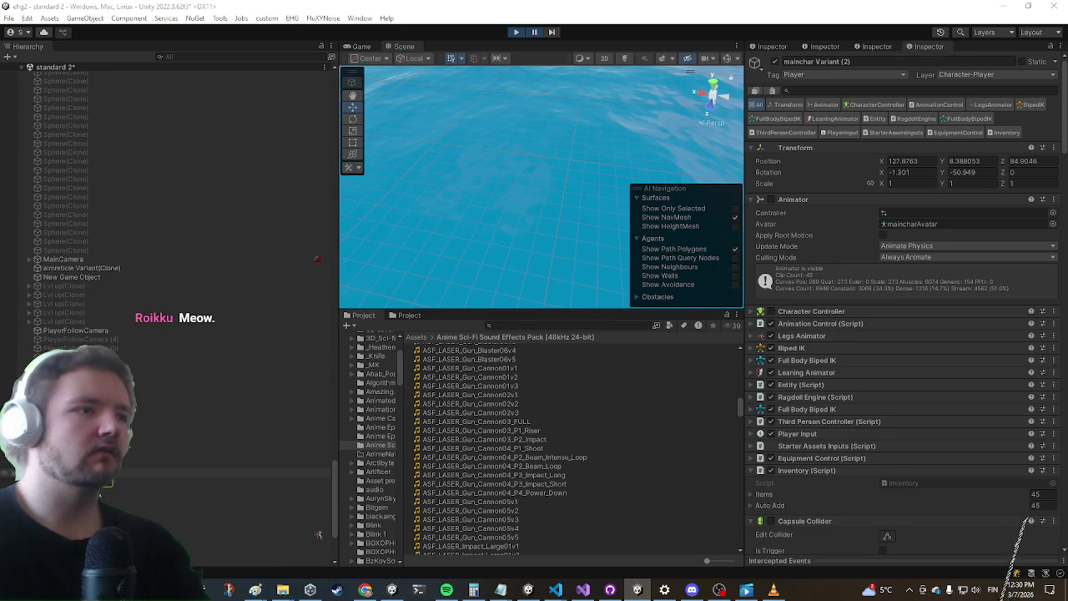
{"action": "scroll", "coordinate": [318, 540], "scroll_direction": "down", "scroll_amount": 4}
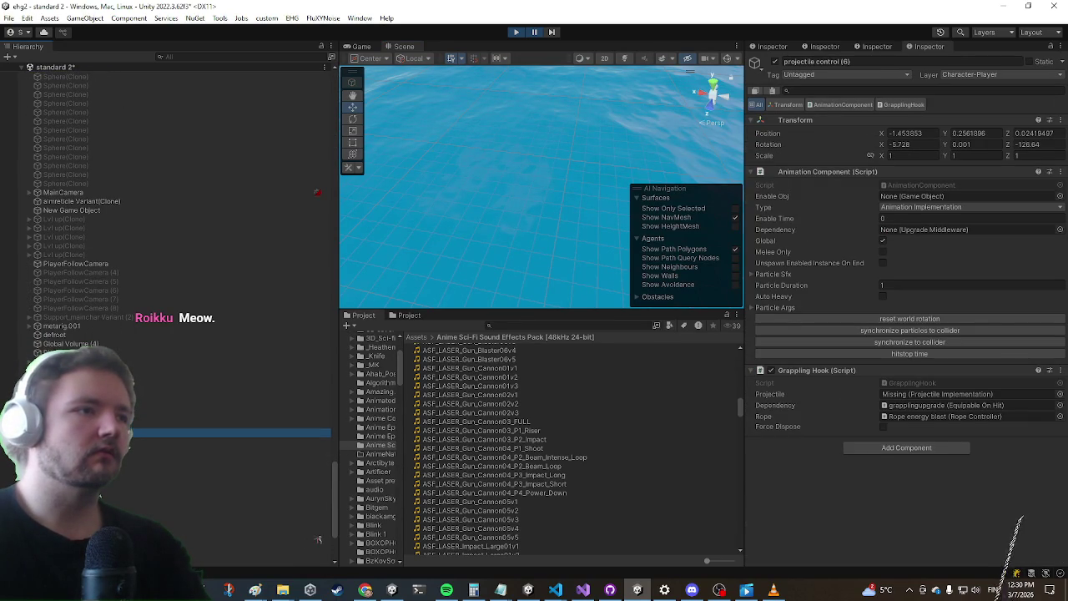
{"action": "key", "text": "Down"}
{"action": "key", "text": "Down"}
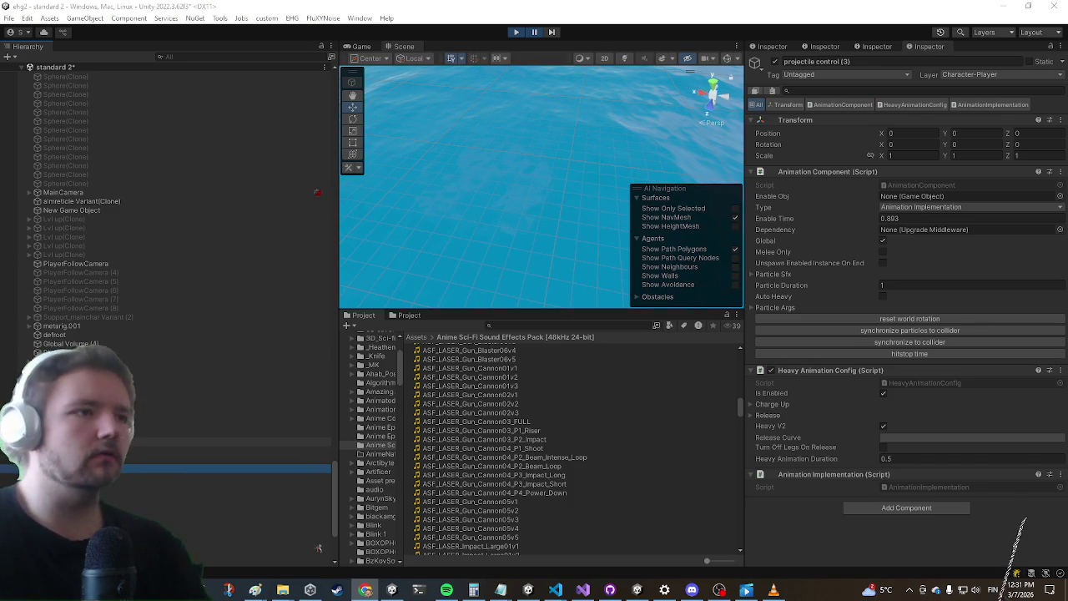
{"action": "left_click", "coordinate": [250, 441]}
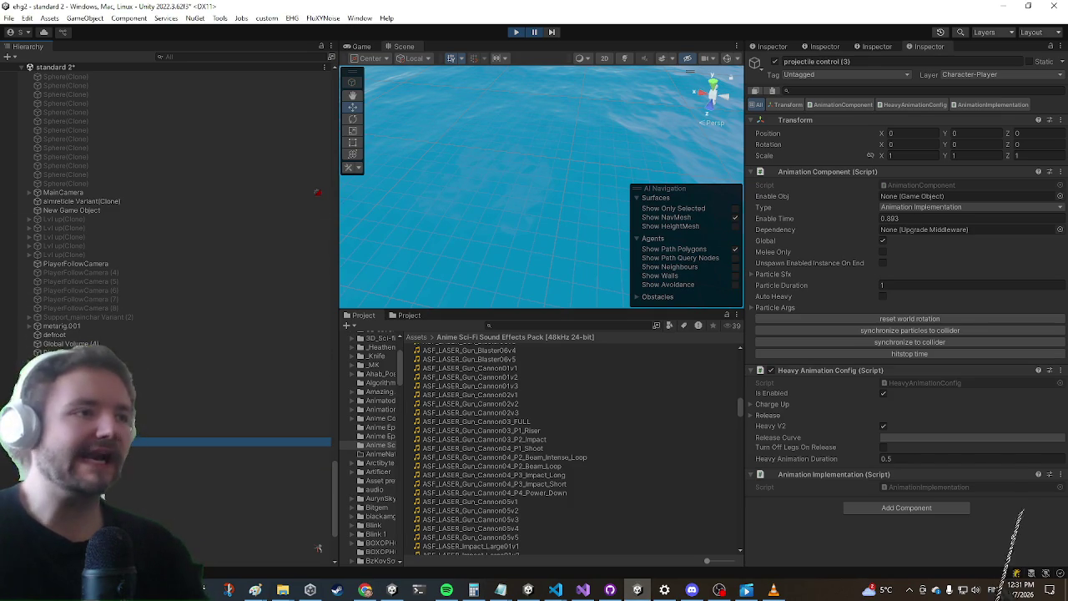
Select the object holding the beam settings and set Beam Projectile Handler Hit Volume to 0.1
{"action": "left_click", "coordinate": [234, 459]}
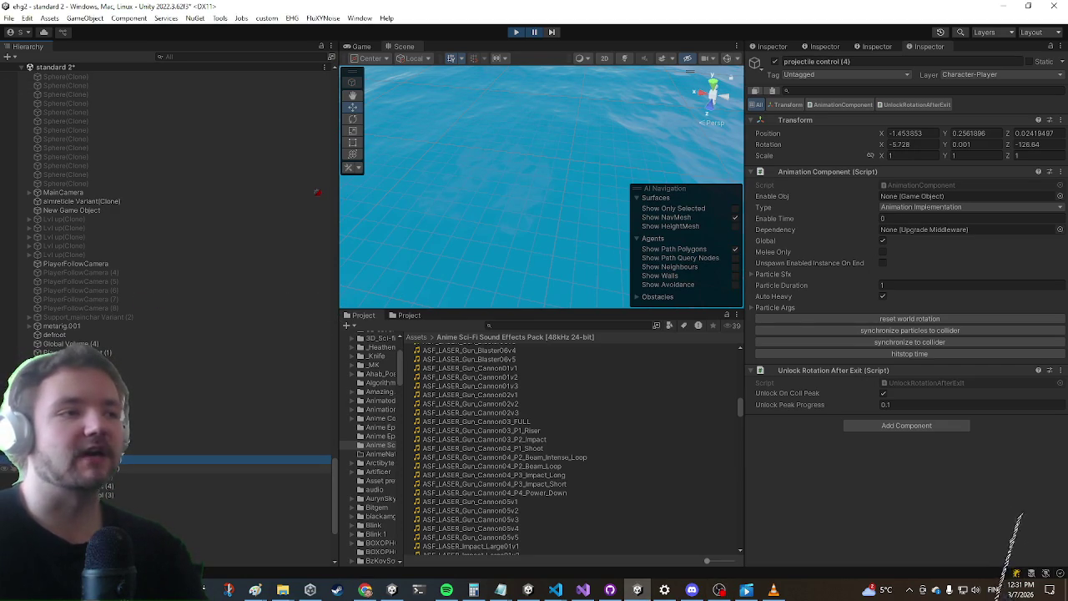
{"action": "left_click", "coordinate": [167, 469]}
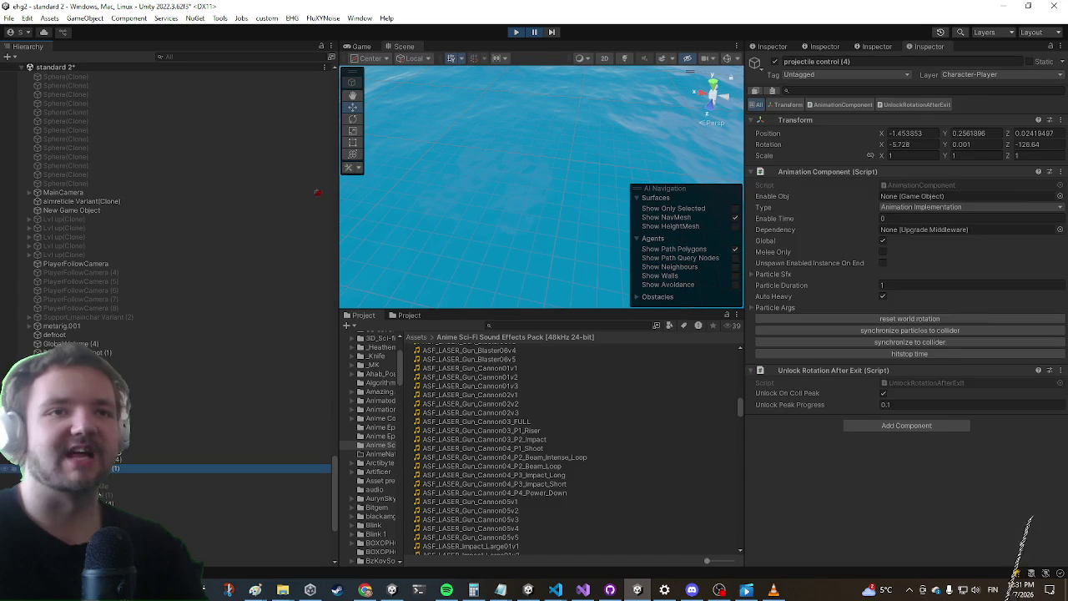
{"action": "scroll", "coordinate": [928, 404], "scroll_direction": "down", "scroll_amount": 3}
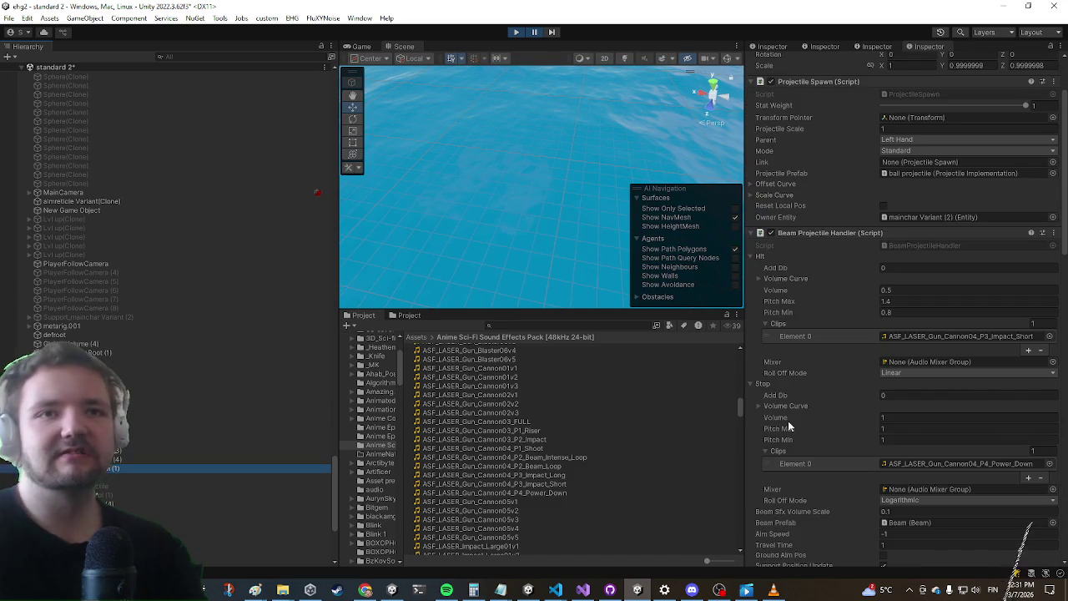
{"action": "type", "text": "0.1"}
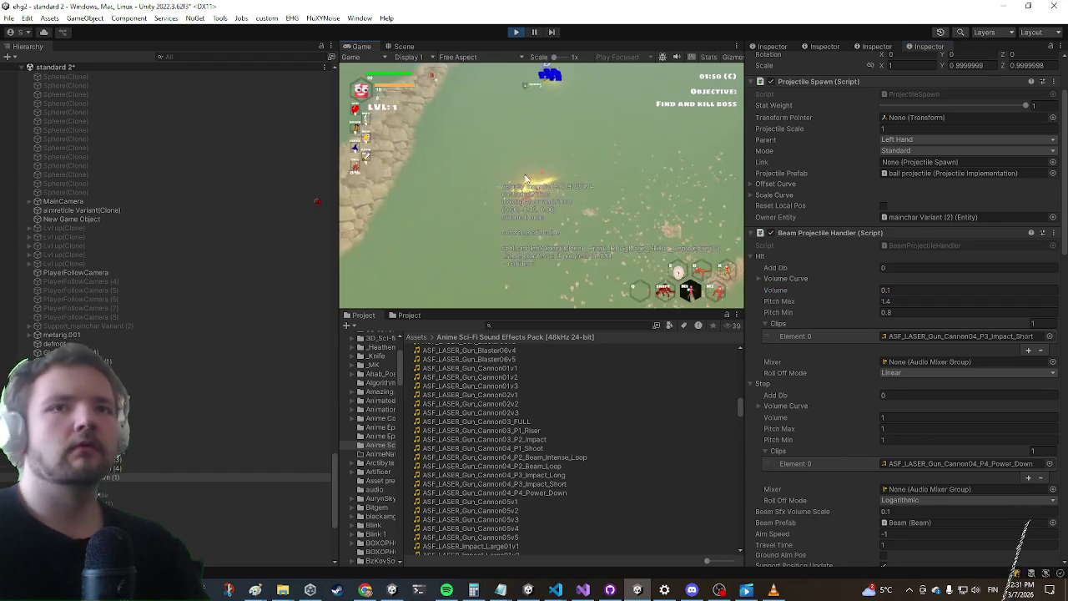
In the maximized Game view, chase and blast the purple enemies with the energy spell, then stop play
{"action": "key", "text": "shift+space"}
{"action": "key", "text": "w"}
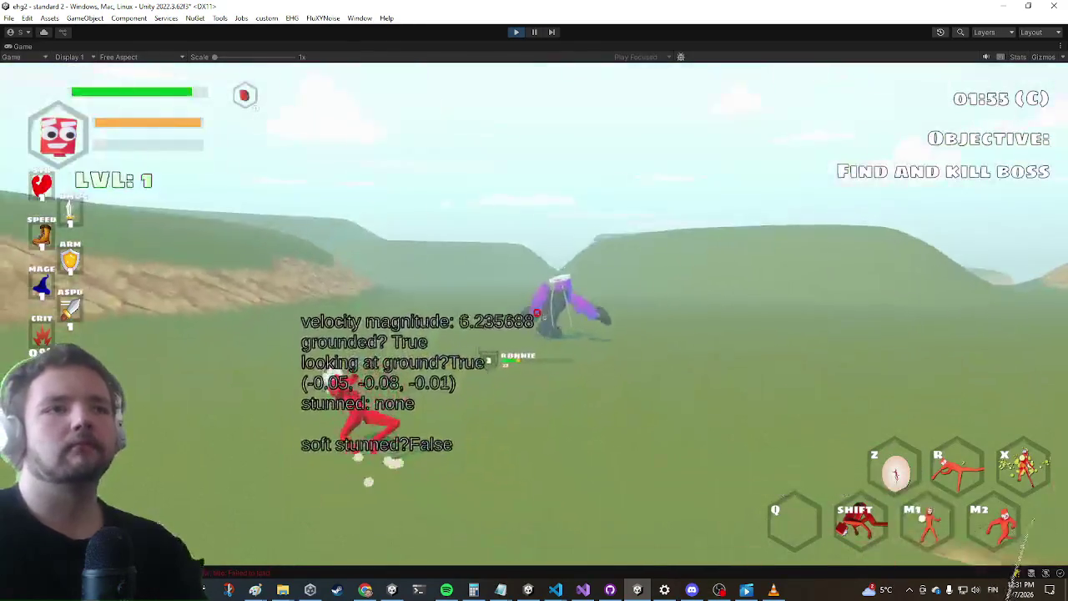
{"action": "left_click", "coordinate": [535, 300]}
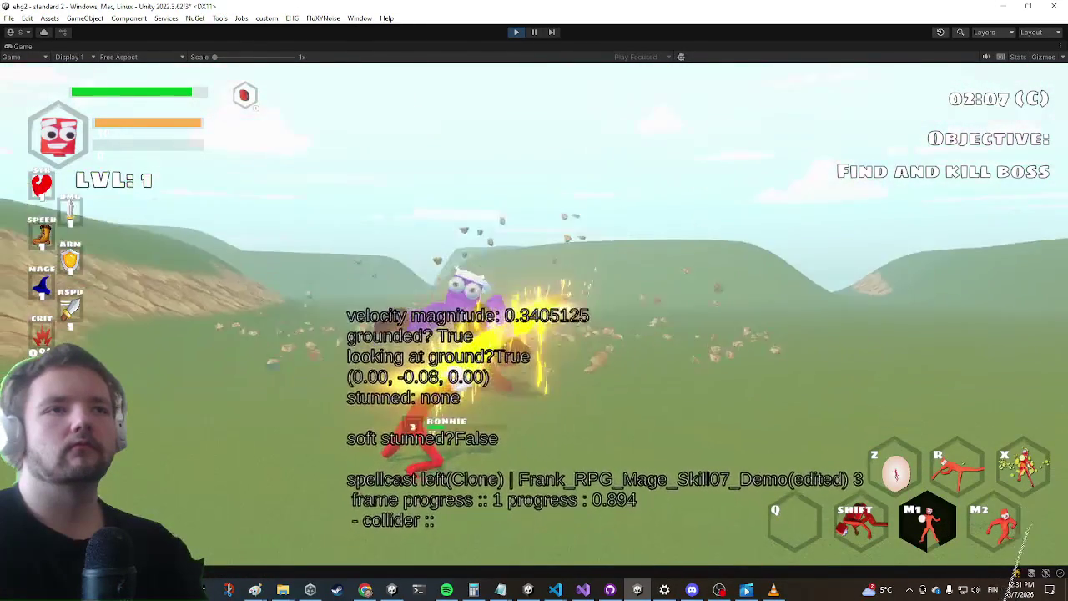
{"action": "key", "text": "w"}
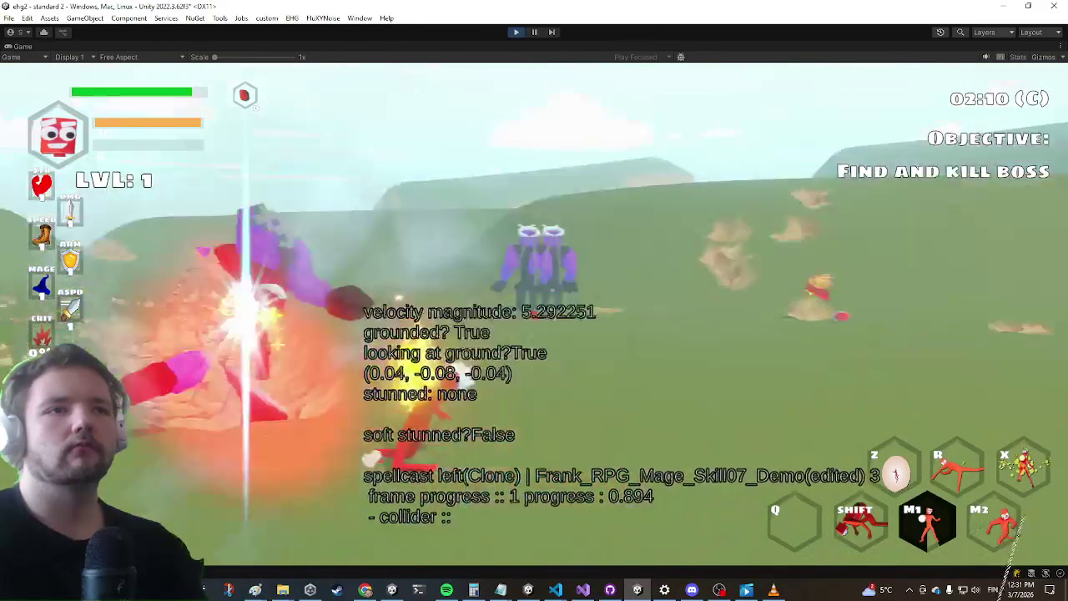
{"action": "left_click", "coordinate": [535, 301]}
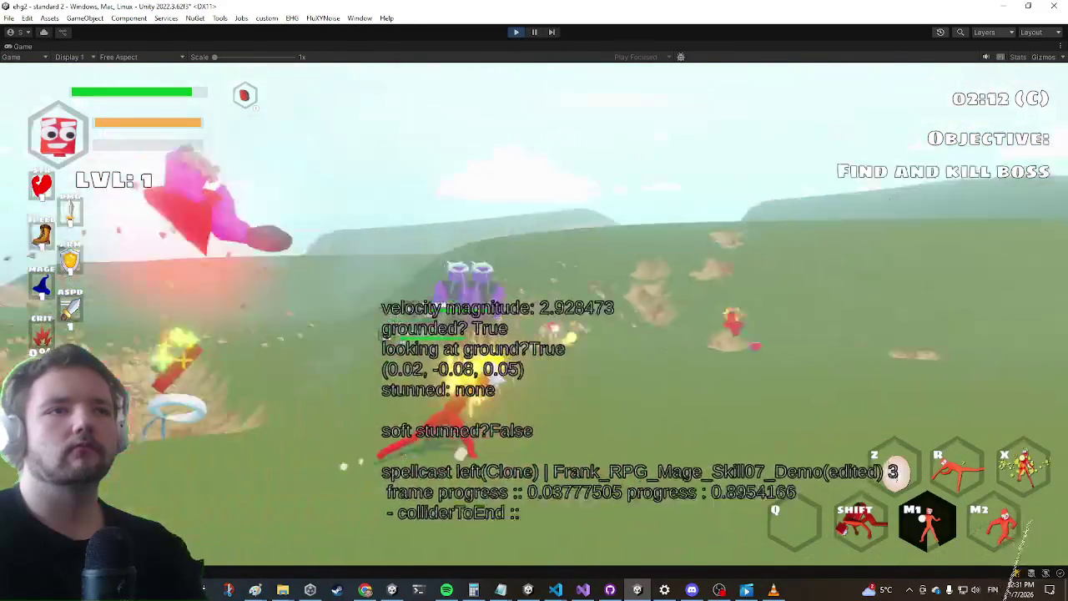
{"action": "key", "text": "shift"}
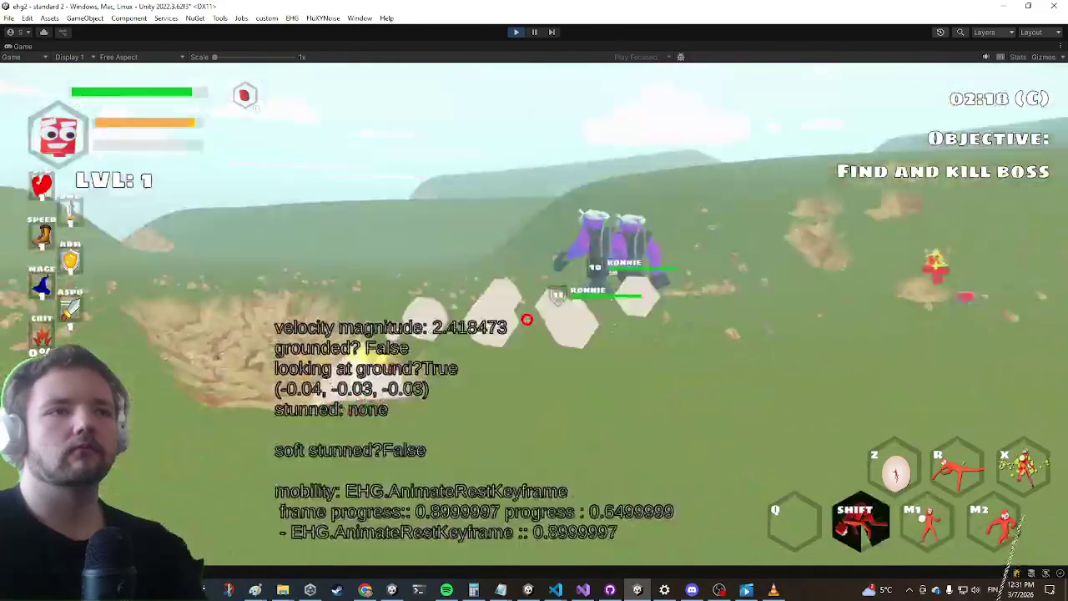
{"action": "left_click", "coordinate": [535, 301]}
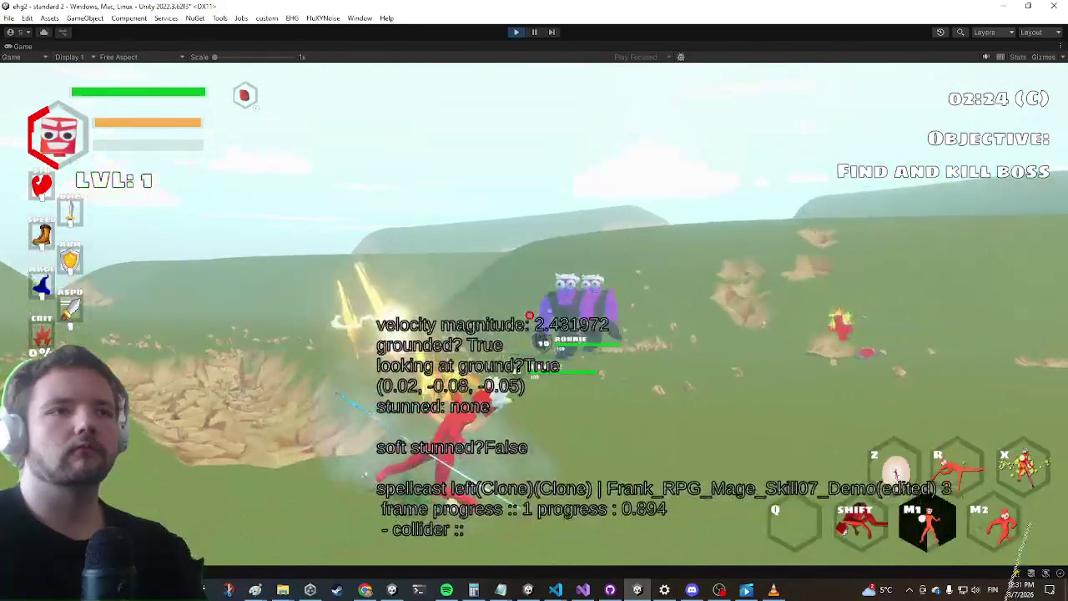
{"action": "key", "text": "w"}
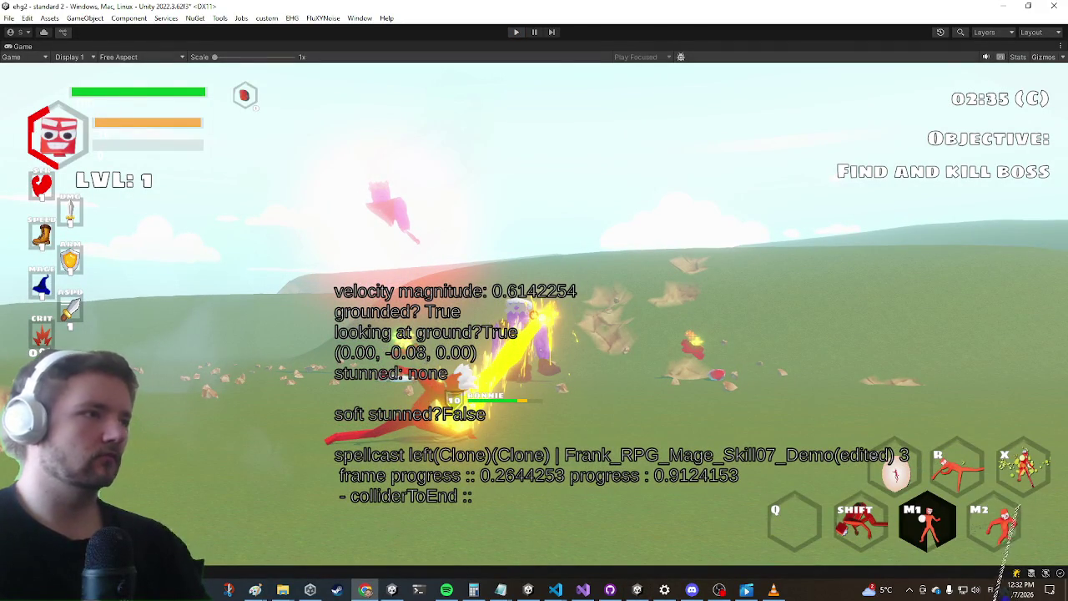
{"action": "key", "text": "ctrl+p"}
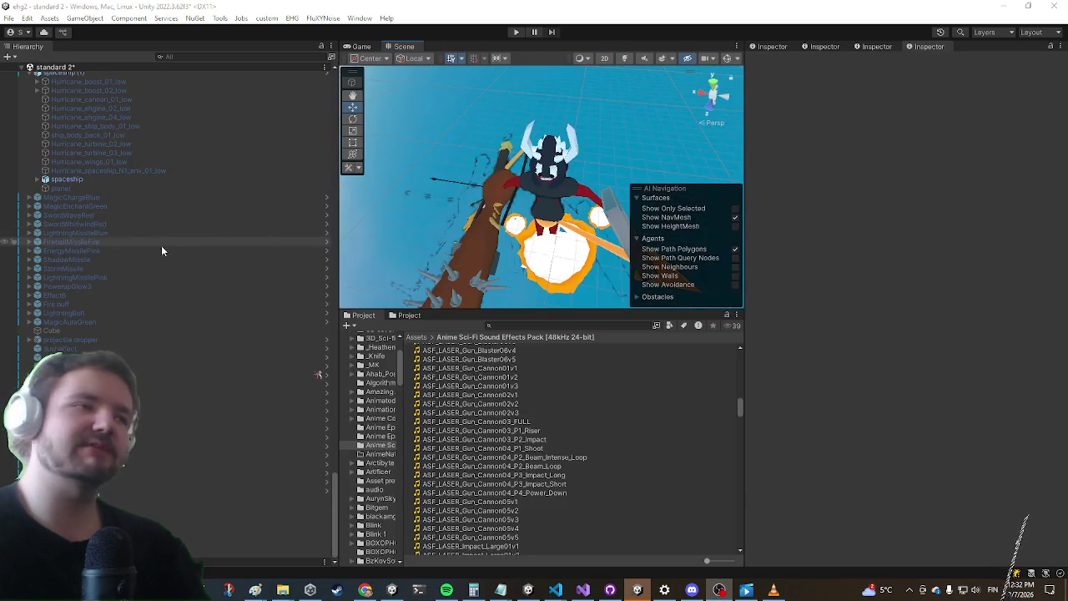
Select the hand bone's 'spellcast left' object, whose Animation Definition reads 'Energy blast'
{"action": "scroll", "coordinate": [150, 288], "scroll_direction": "up", "scroll_amount": 10}
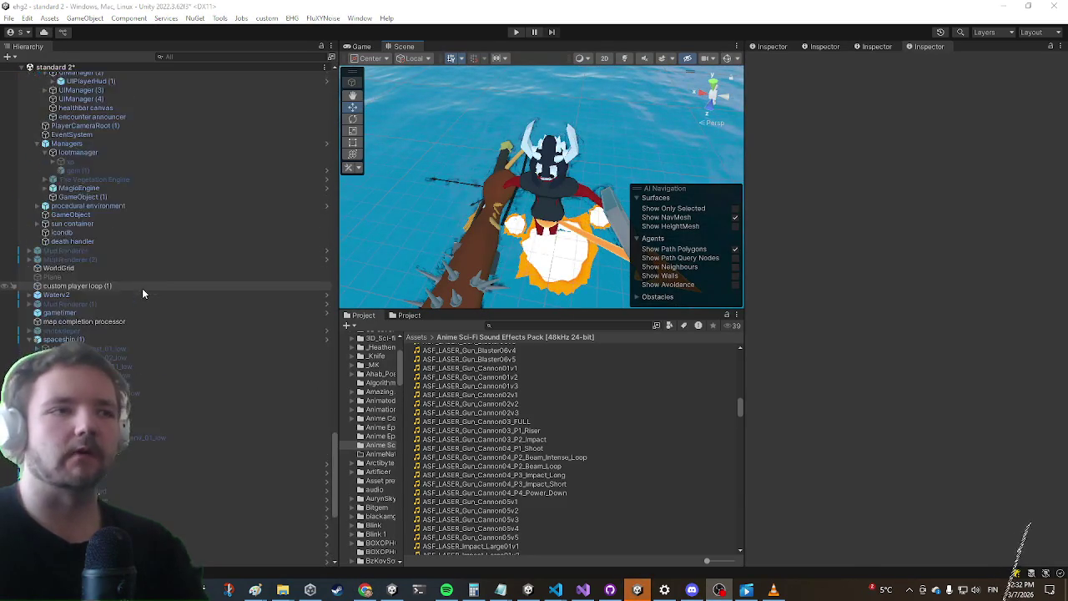
{"action": "scroll", "coordinate": [192, 401], "scroll_direction": "down", "scroll_amount": 10}
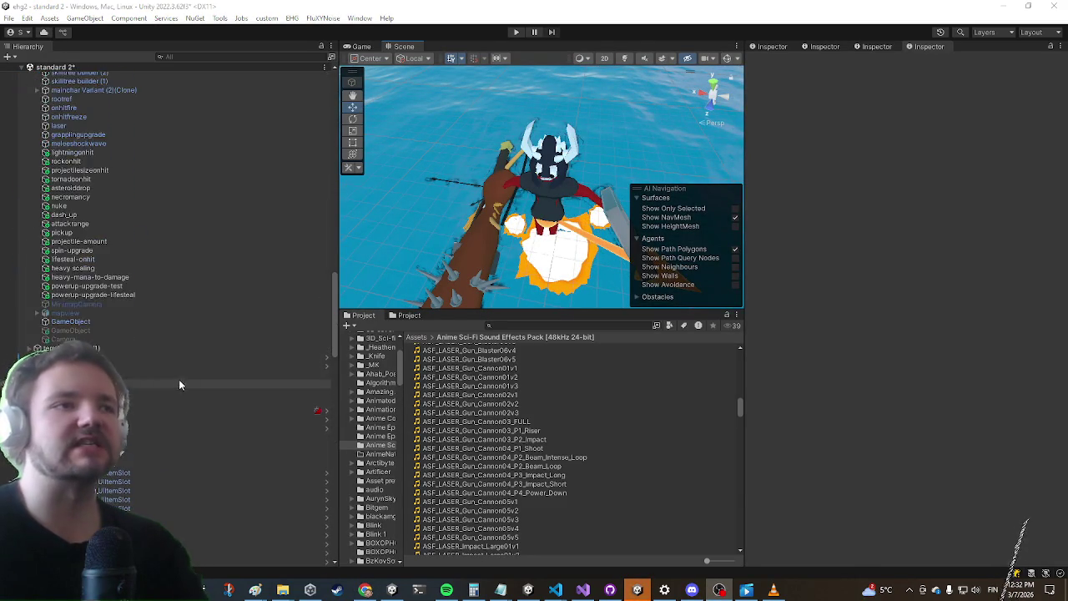
{"action": "scroll", "coordinate": [154, 395], "scroll_direction": "up", "scroll_amount": 10}
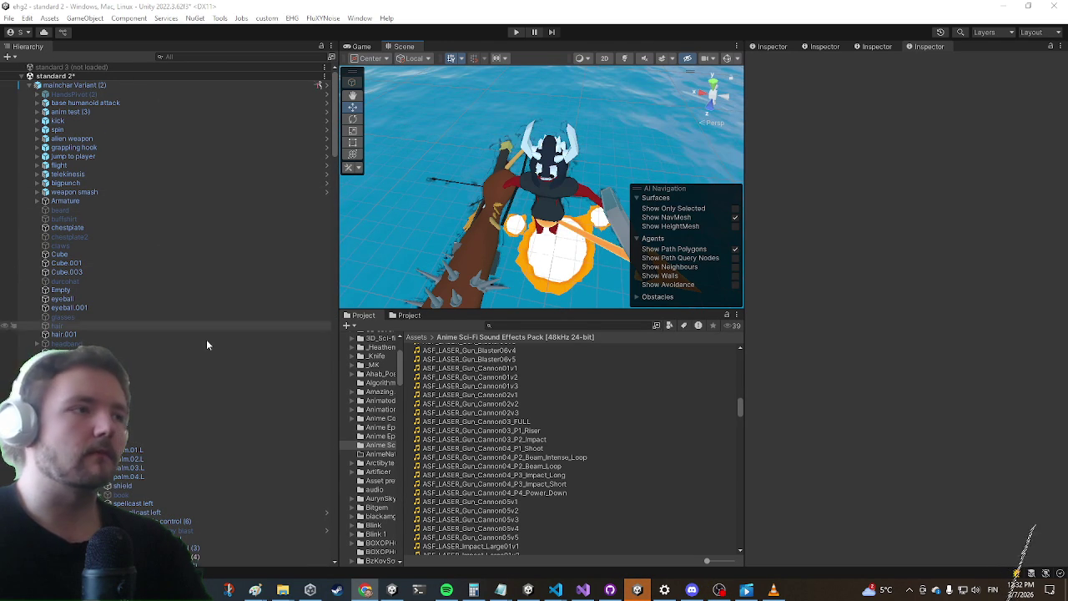
{"action": "scroll", "coordinate": [161, 420], "scroll_direction": "down", "scroll_amount": 4}
{"action": "left_click", "coordinate": [160, 414]}
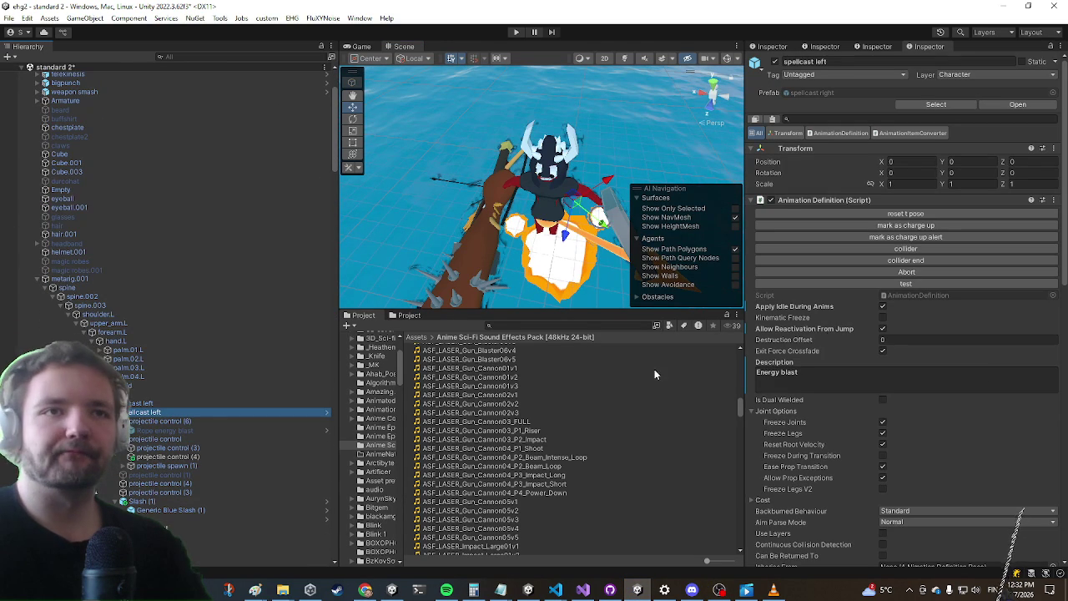
Browse the projectile control objects under the spell and select projectile spawn (1)
{"action": "left_click", "coordinate": [260, 439]}
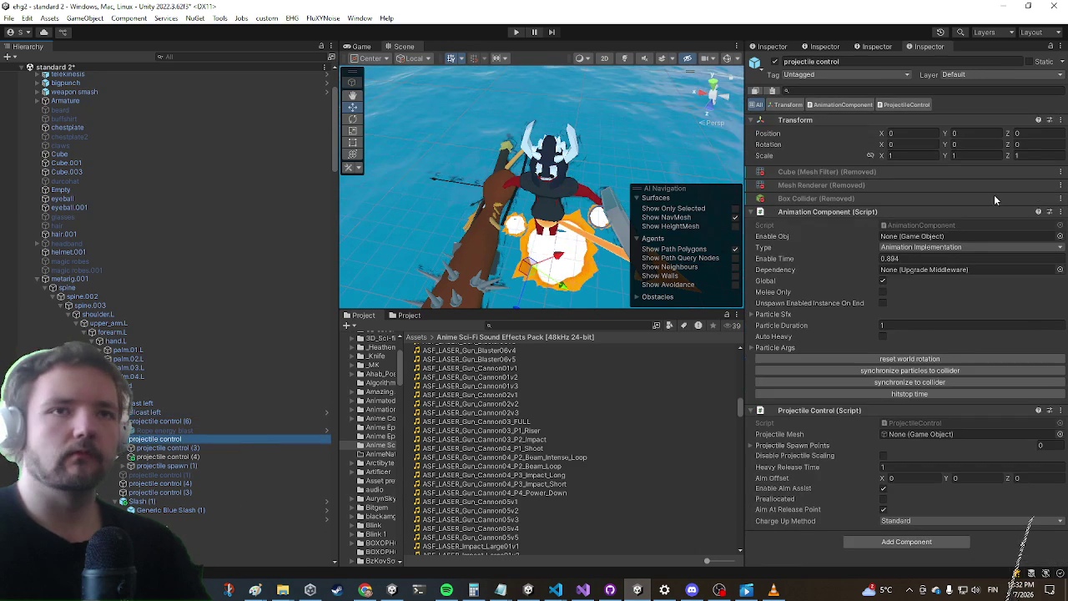
{"action": "left_click", "coordinate": [158, 421]}
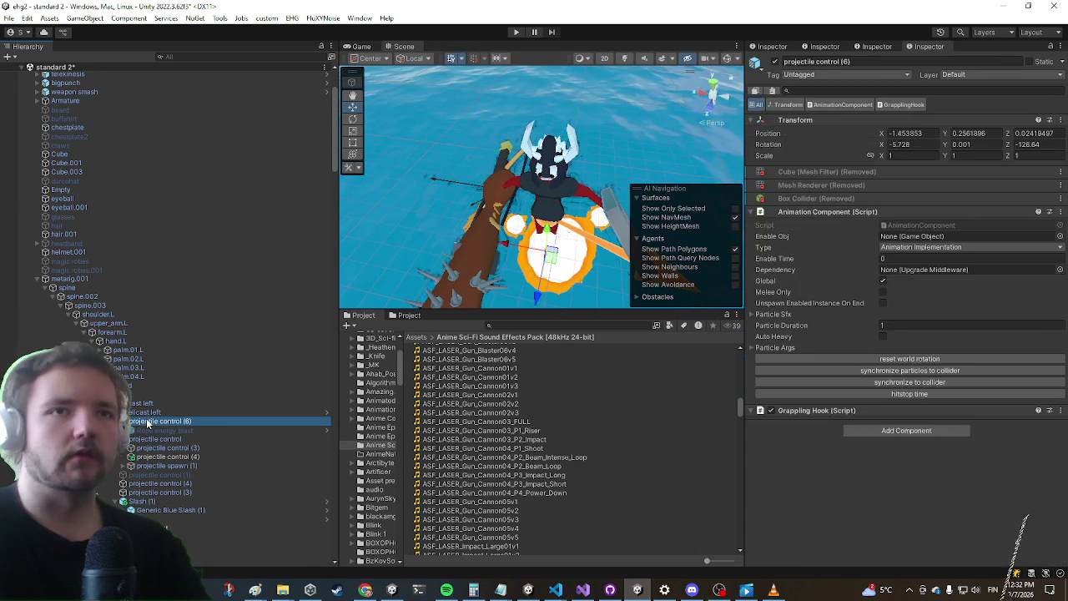
{"action": "left_click", "coordinate": [159, 484]}
{"action": "left_click", "coordinate": [154, 492]}
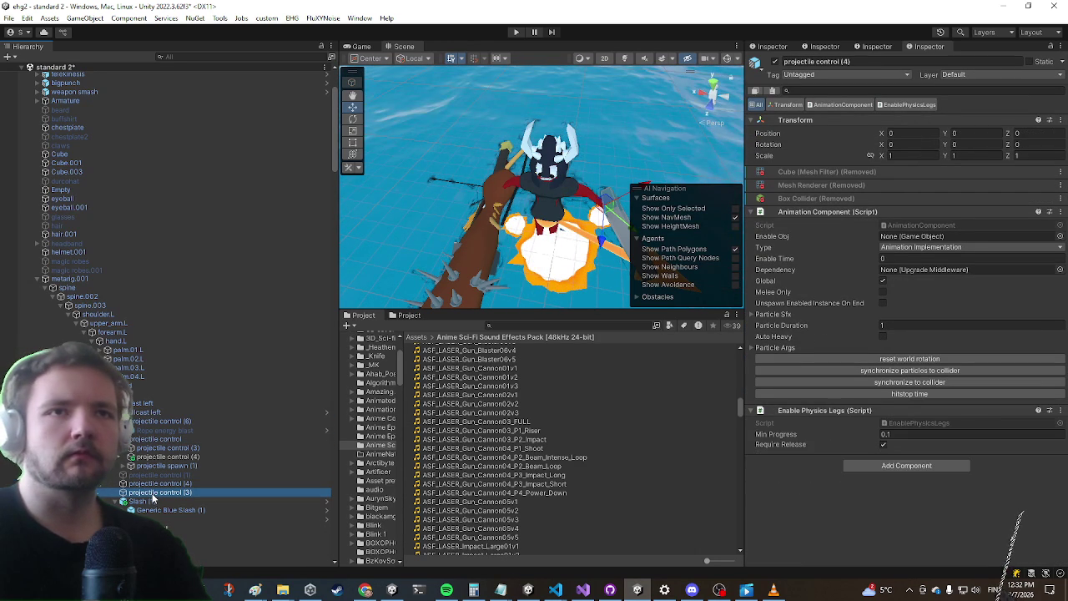
{"action": "left_click", "coordinate": [167, 448]}
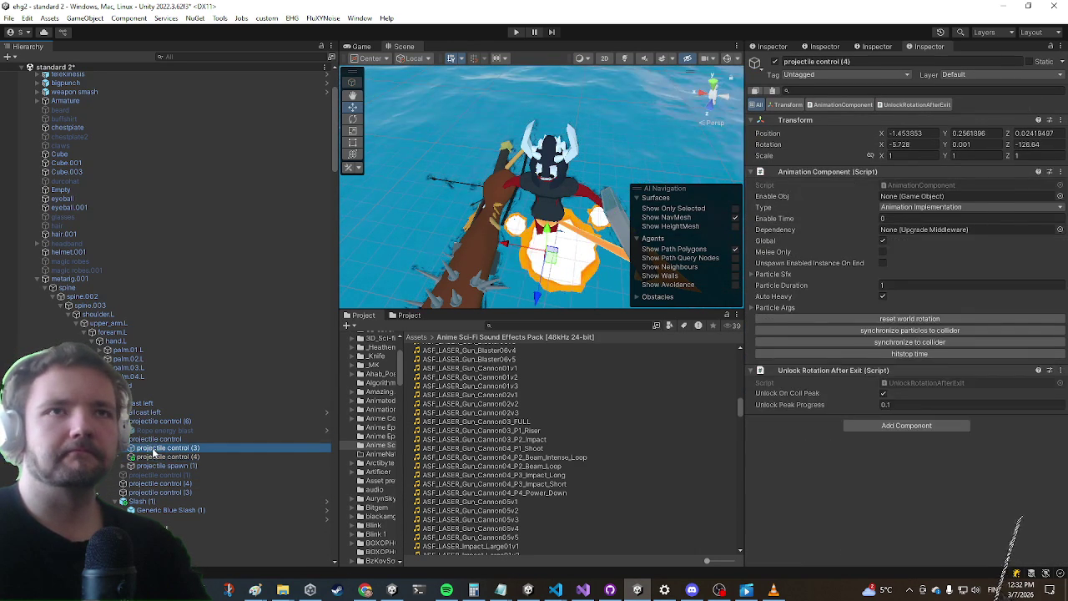
{"action": "key", "text": "Up"}
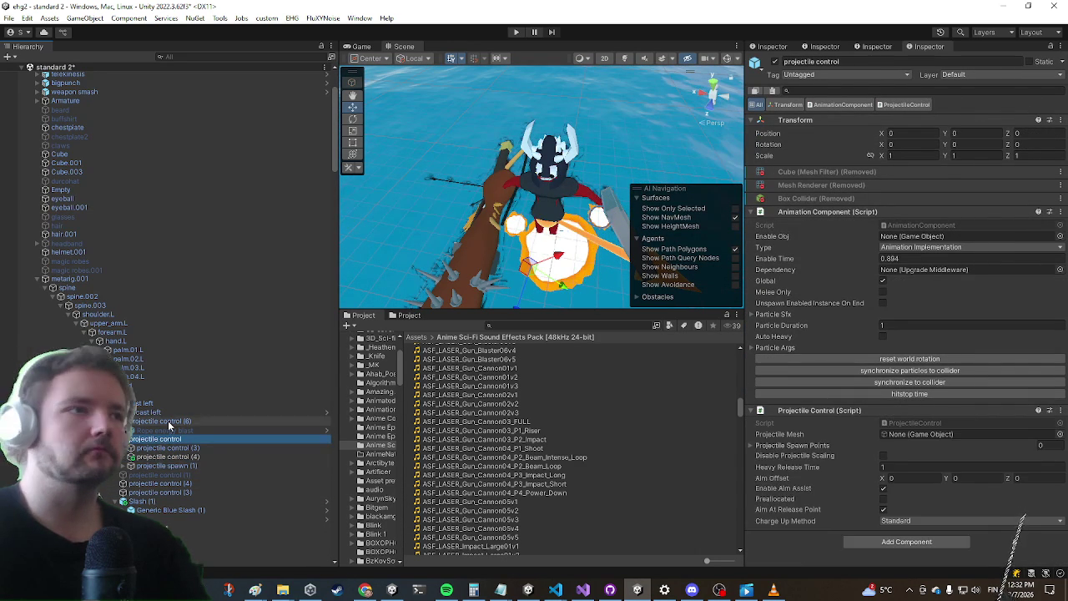
{"action": "left_click", "coordinate": [147, 469]}
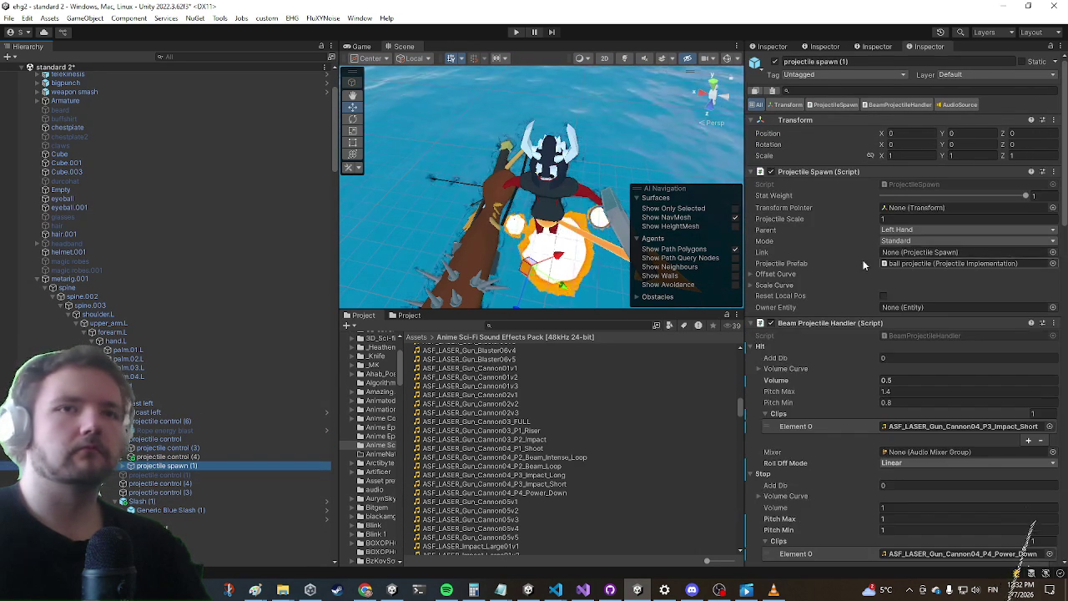
Set the Beam Projectile Handler Hit Volume from 0.5 to 0.1 on both linked projectile spawns
{"action": "left_click", "coordinate": [915, 381]}
{"action": "type", "text": "0.1"}
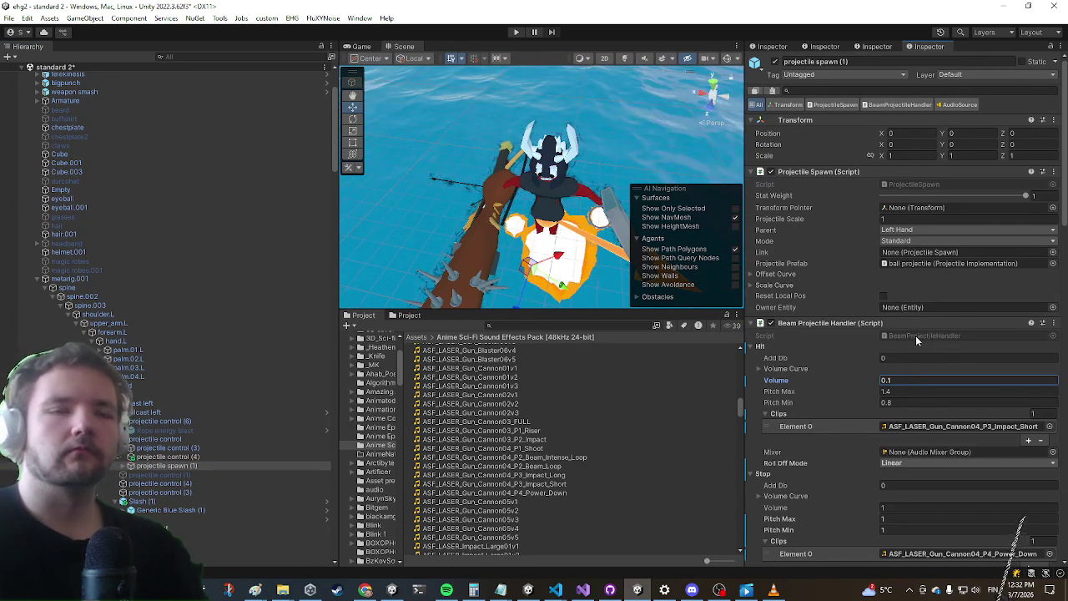
{"action": "scroll", "coordinate": [916, 336], "scroll_direction": "down", "scroll_amount": 2}
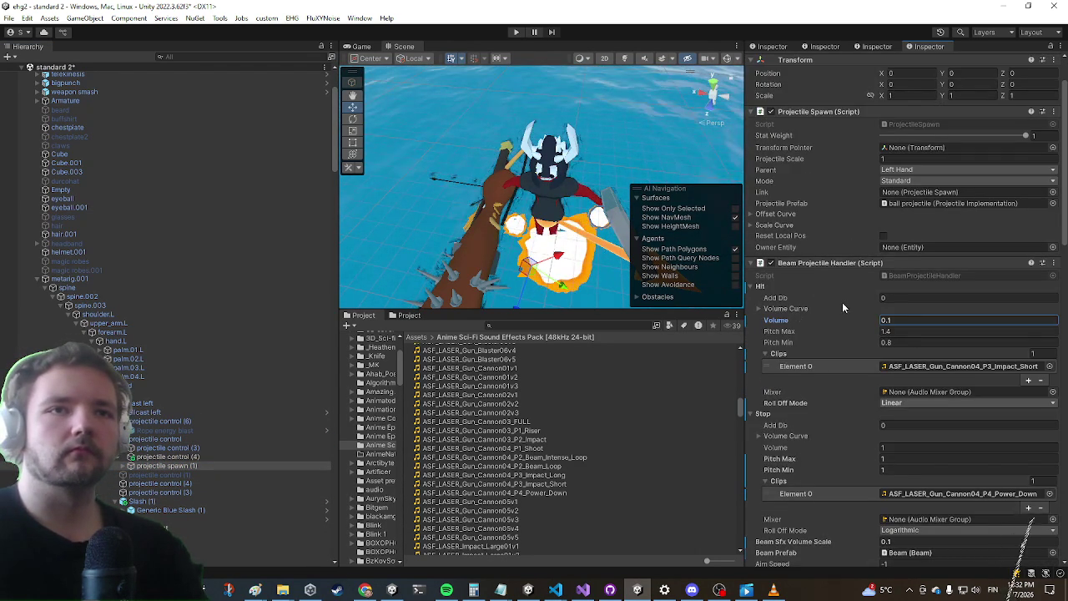
{"action": "scroll", "coordinate": [216, 379], "scroll_direction": "down", "scroll_amount": 10}
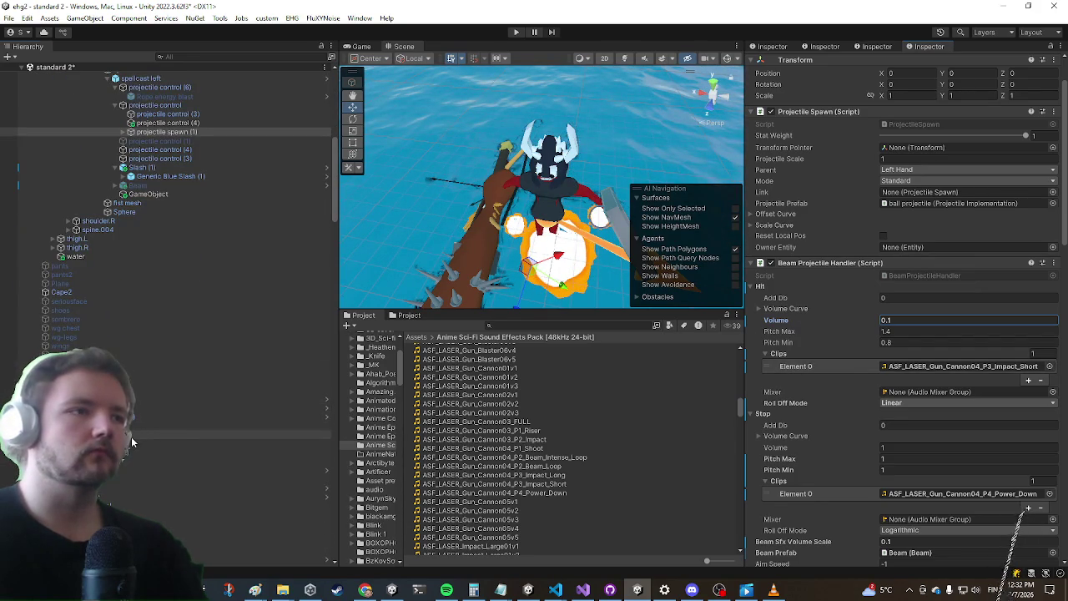
{"action": "key", "text": "ctrl+z"}
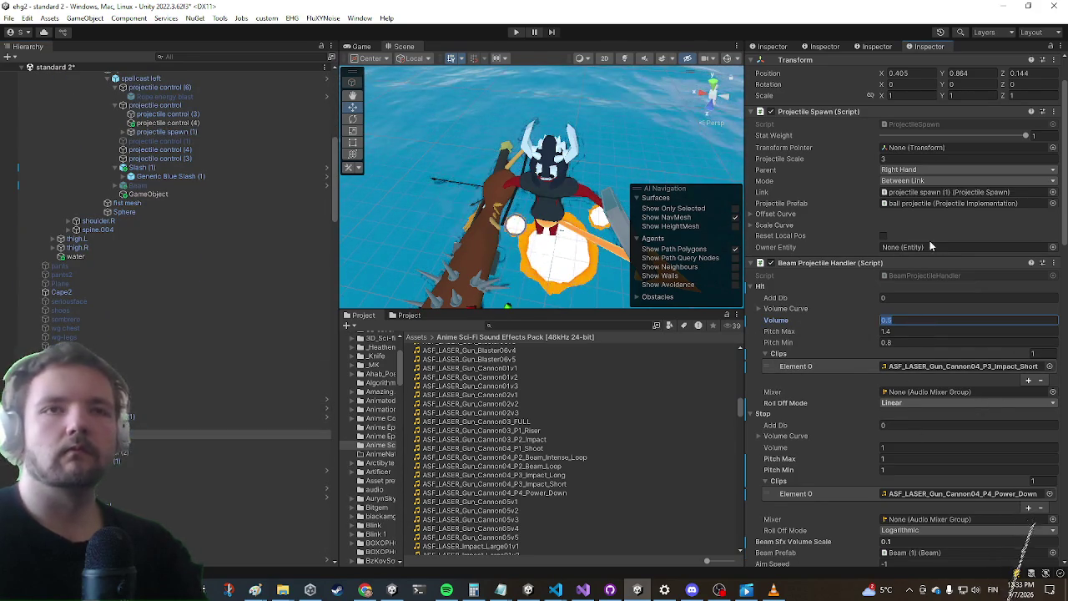
{"action": "type", "text": "0.1"}
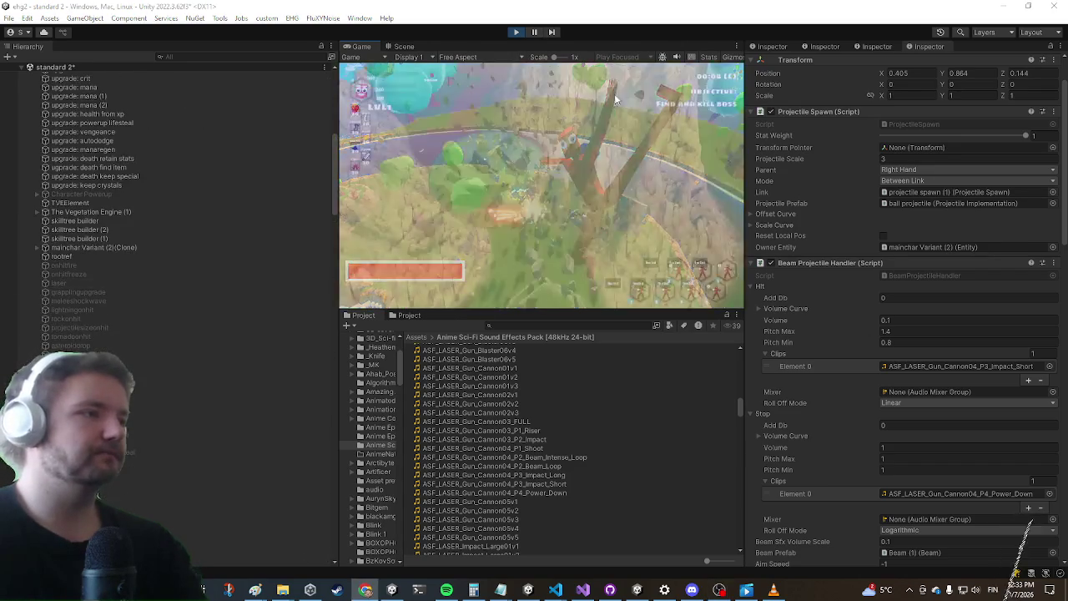
Maximize the Game view, run to the chest and equip the Laser item in the left hand
{"action": "key", "text": "shift+space"}
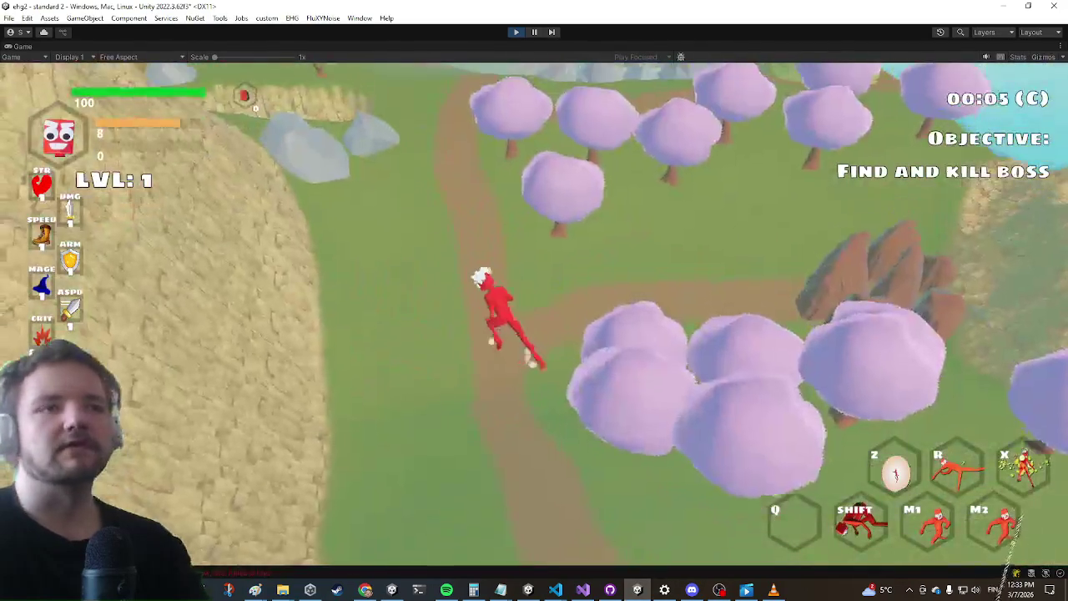
{"action": "key", "text": "w"}
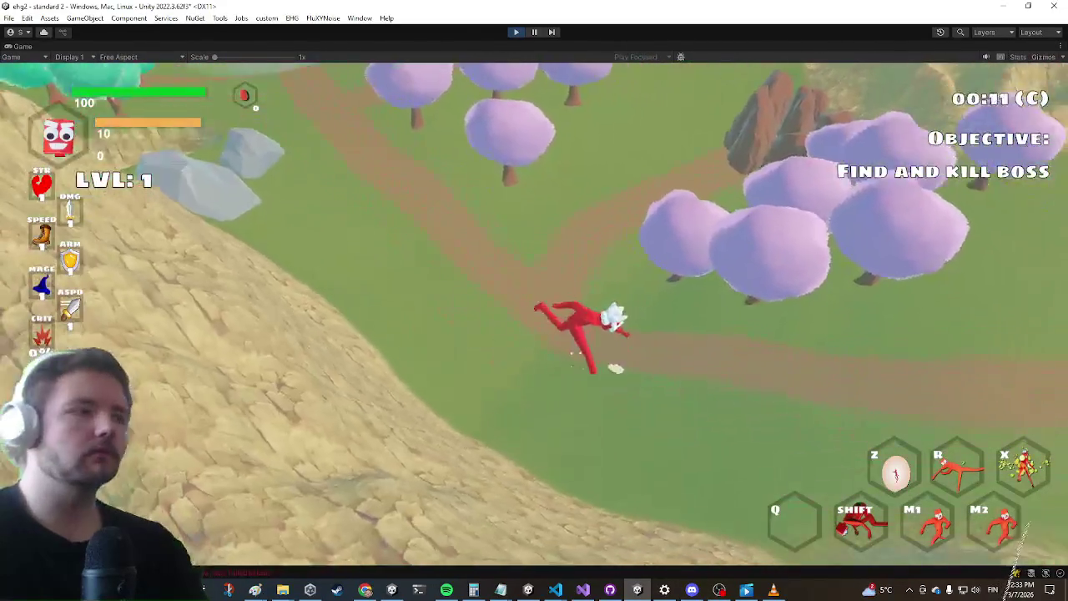
{"action": "key", "text": "w"}
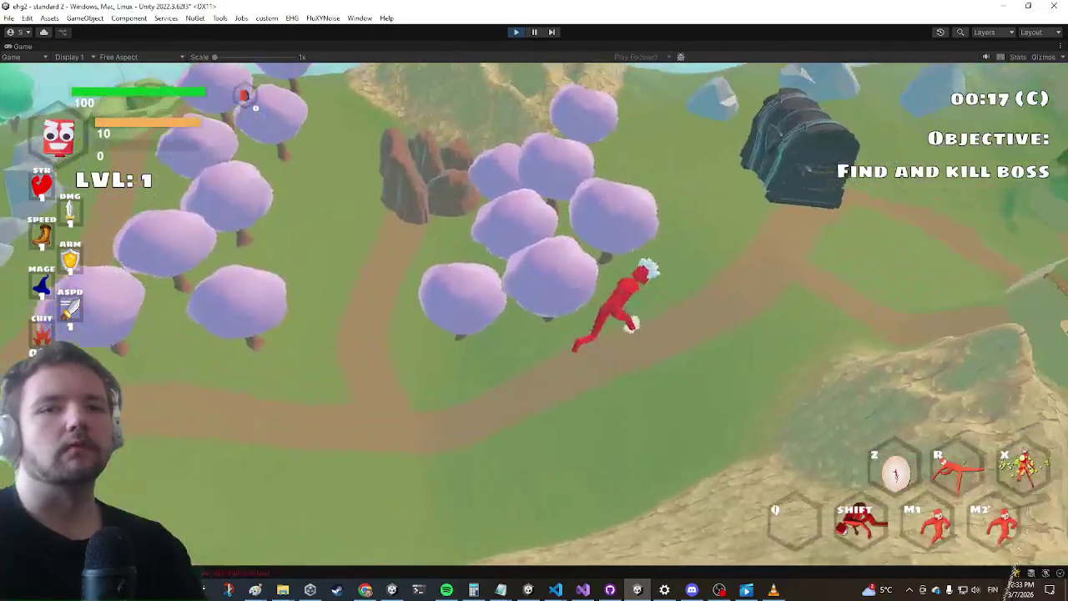
{"action": "key", "text": "w"}
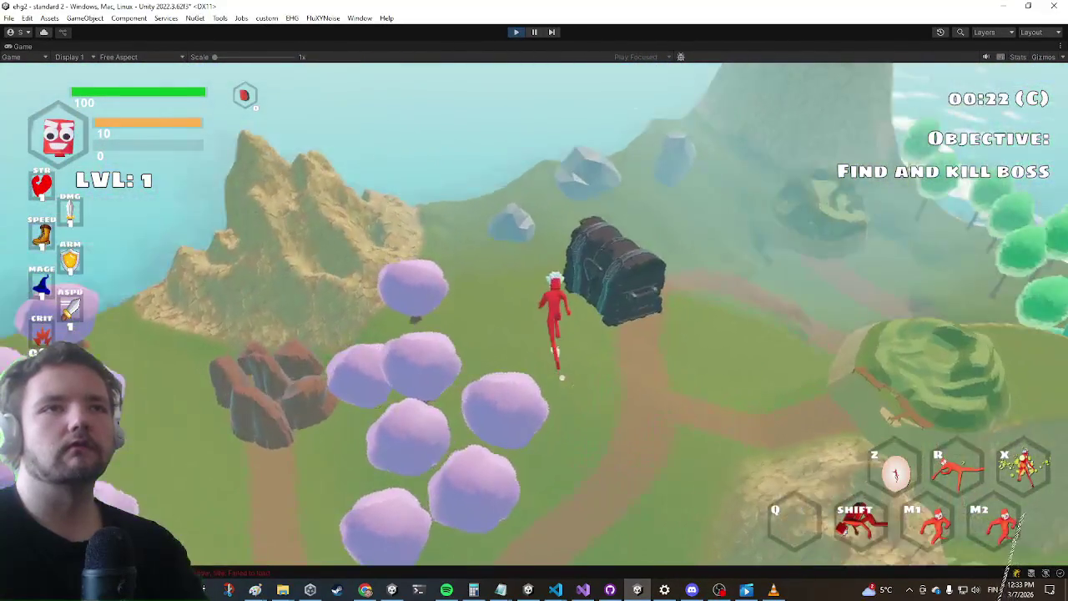
{"action": "key", "text": "w"}
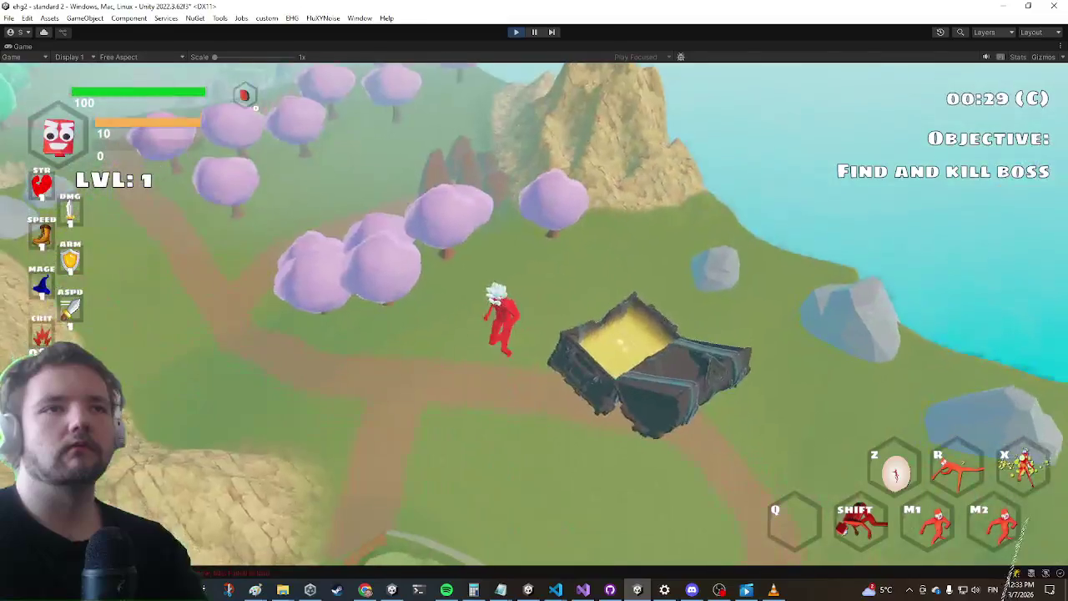
{"action": "key", "text": "e"}
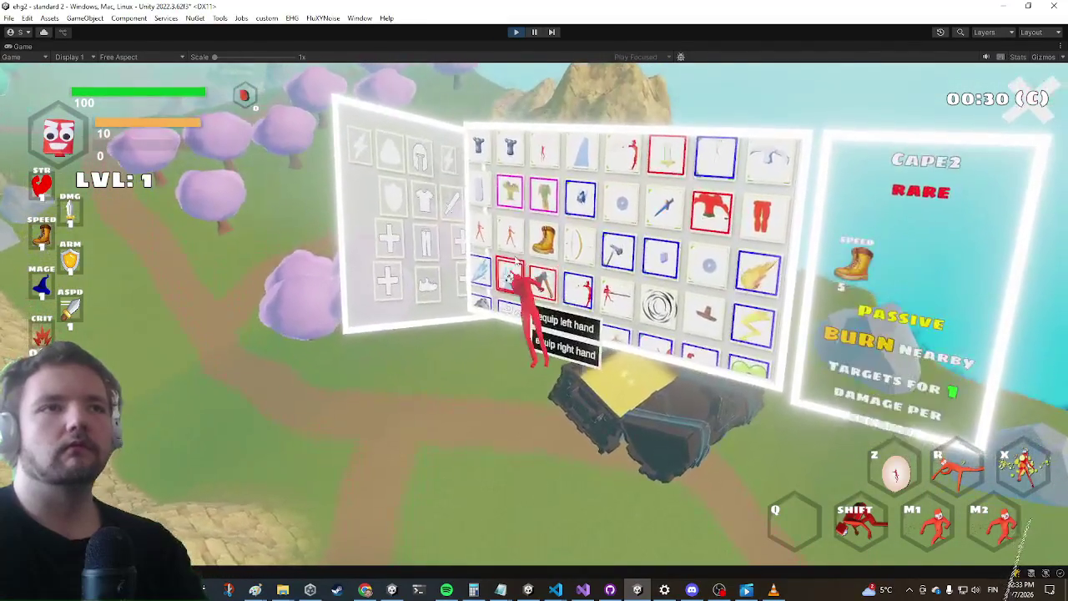
{"action": "left_click", "coordinate": [568, 324]}
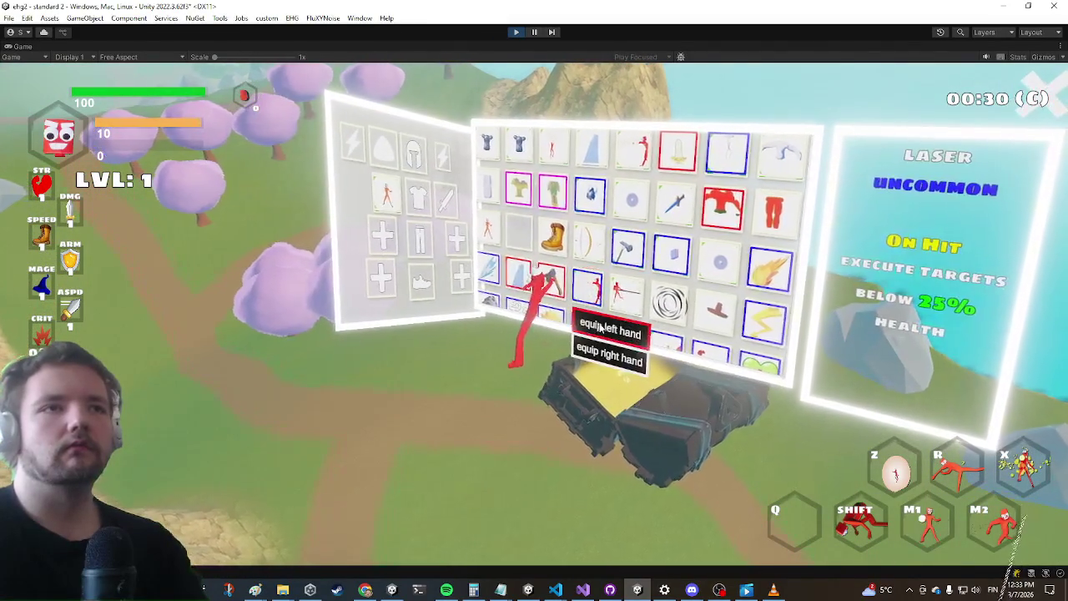
{"action": "key", "text": "e"}
Run along the path past the stone wall and enter the portal to the next level
{"action": "key", "text": "w"}
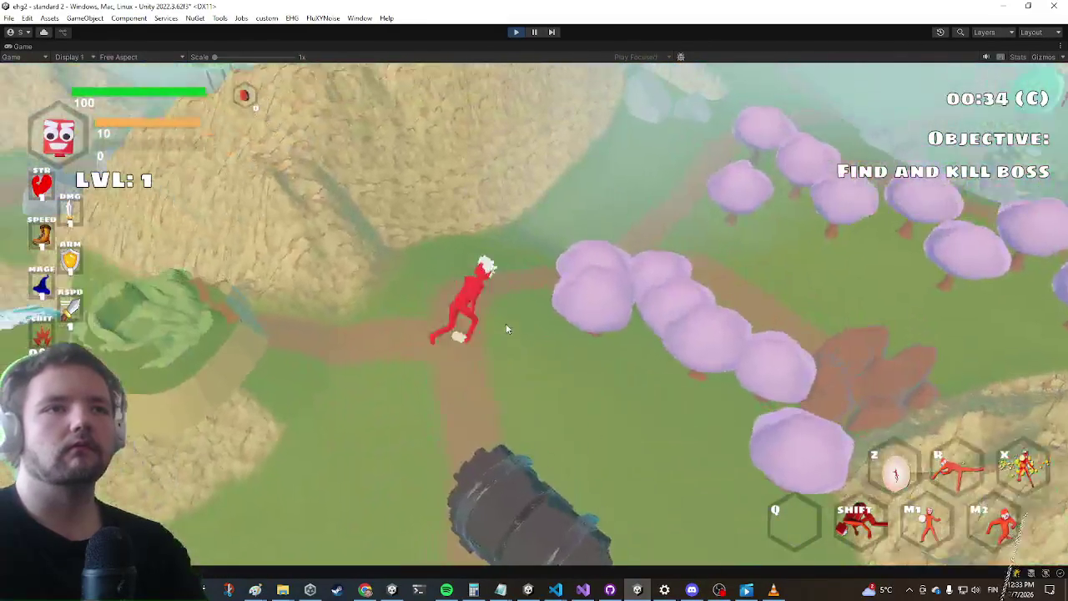
{"action": "key", "text": "w"}
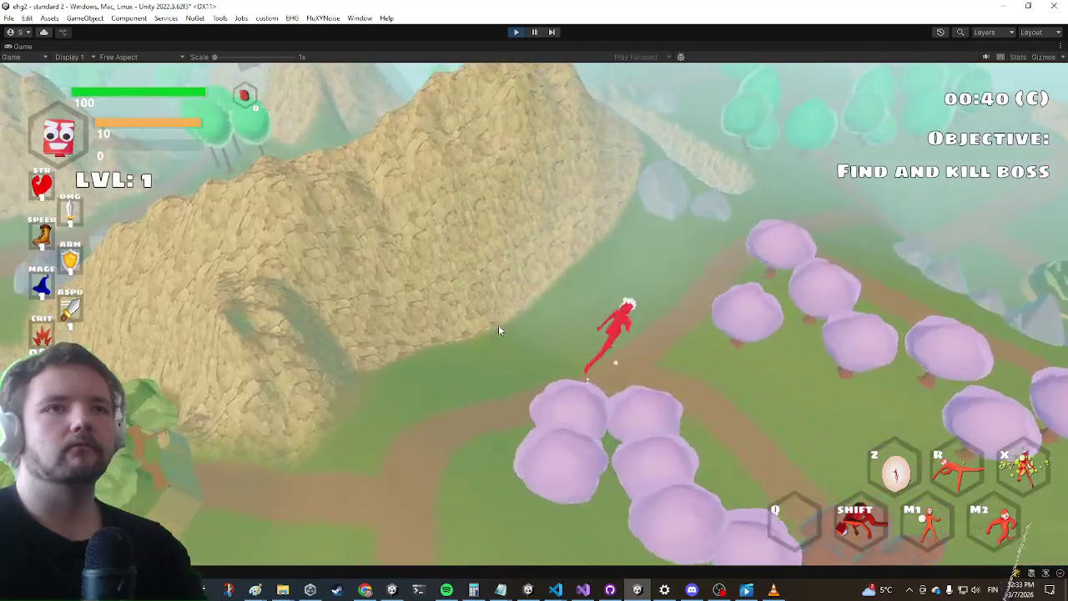
{"action": "key", "text": "w"}
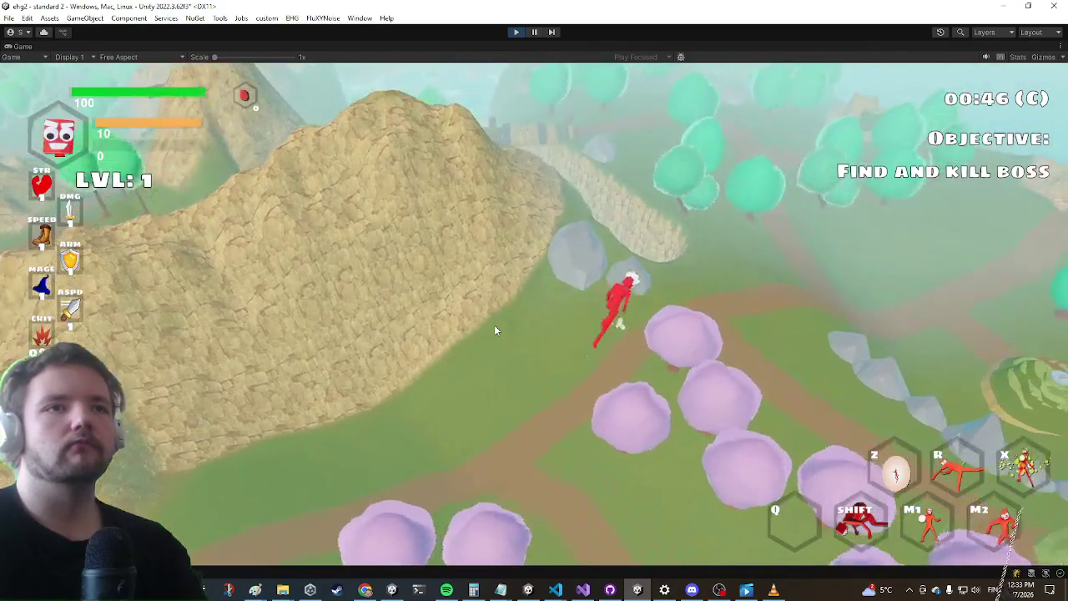
{"action": "key", "text": "w"}
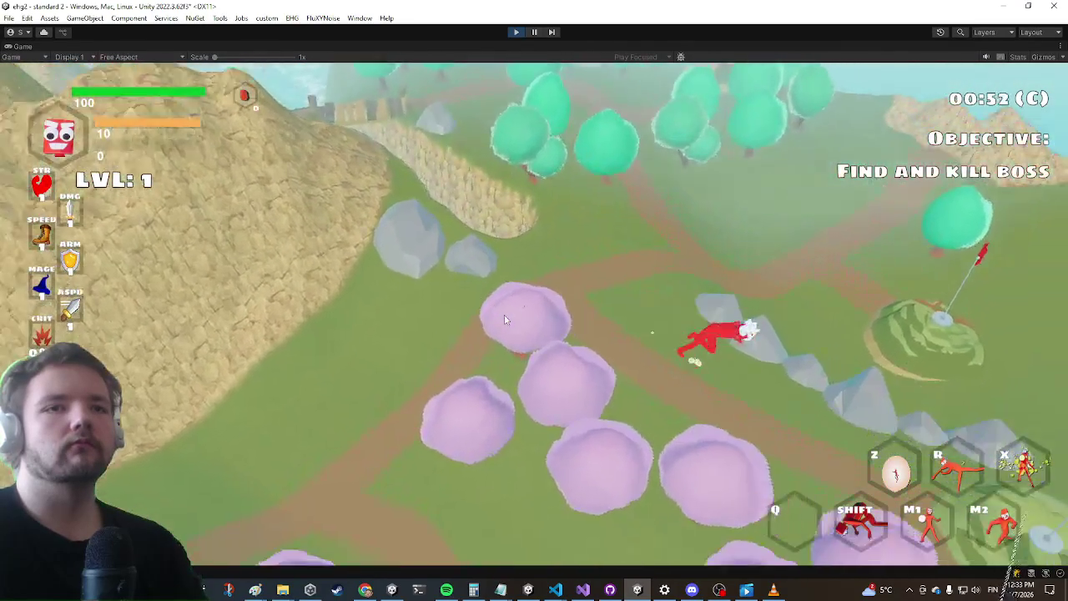
{"action": "key", "text": "w"}
{"action": "key", "text": "e"}
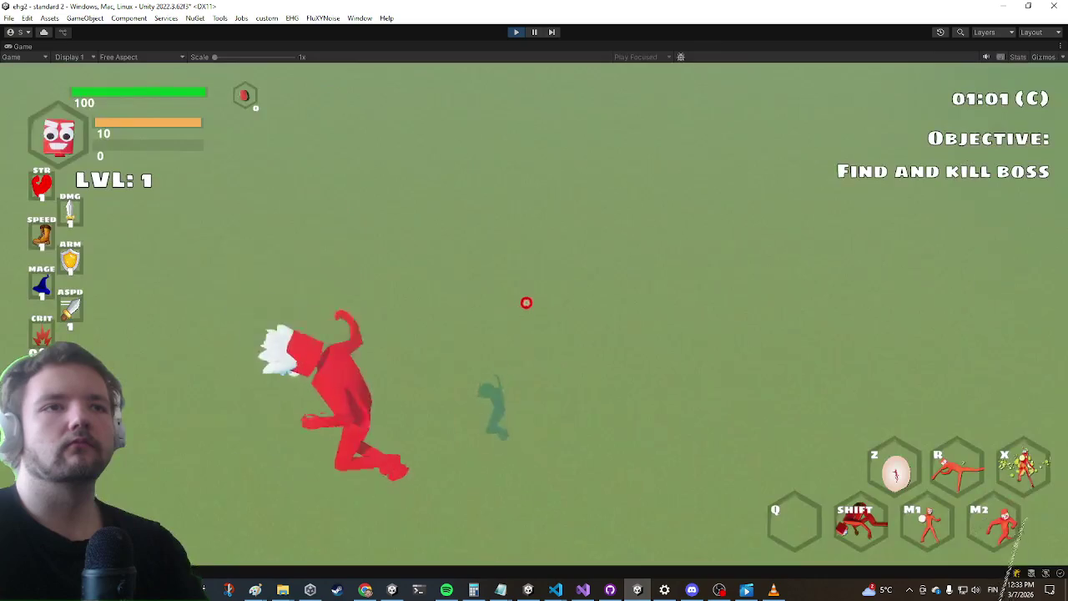
Cross the green level and slash the Jurdald enemy with energy attacks until it falls
{"action": "key", "text": "w"}
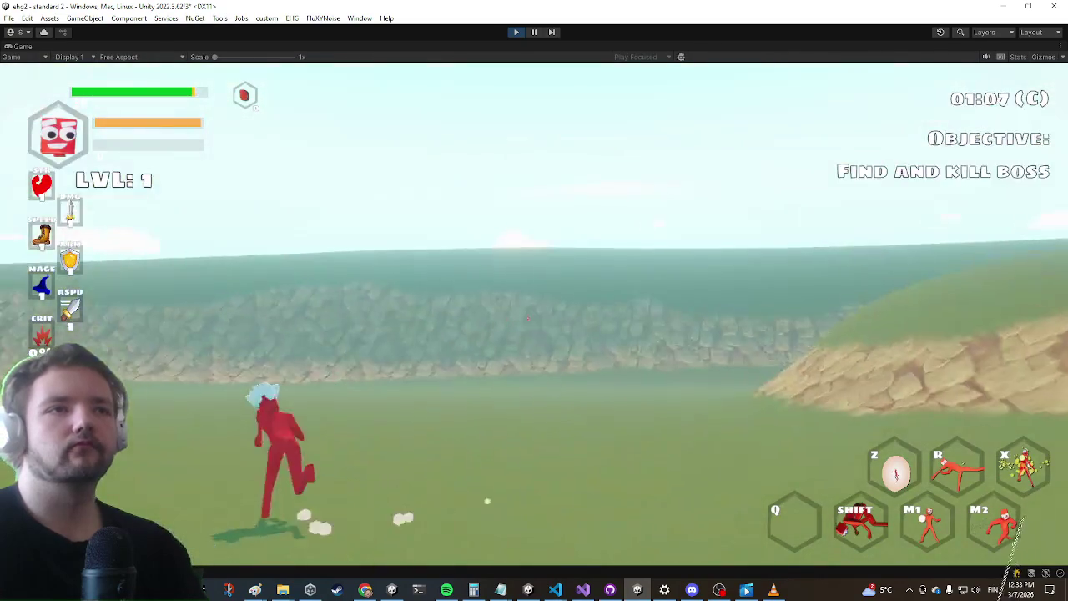
{"action": "key", "text": "w"}
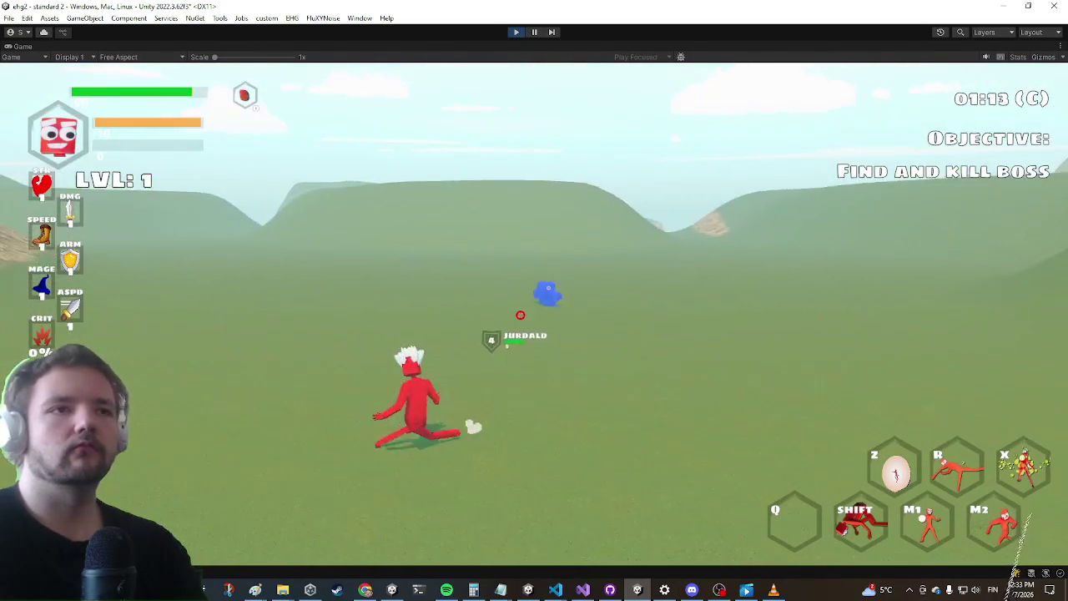
{"action": "left_click", "coordinate": [535, 301]}
{"action": "left_click", "coordinate": [534, 301]}
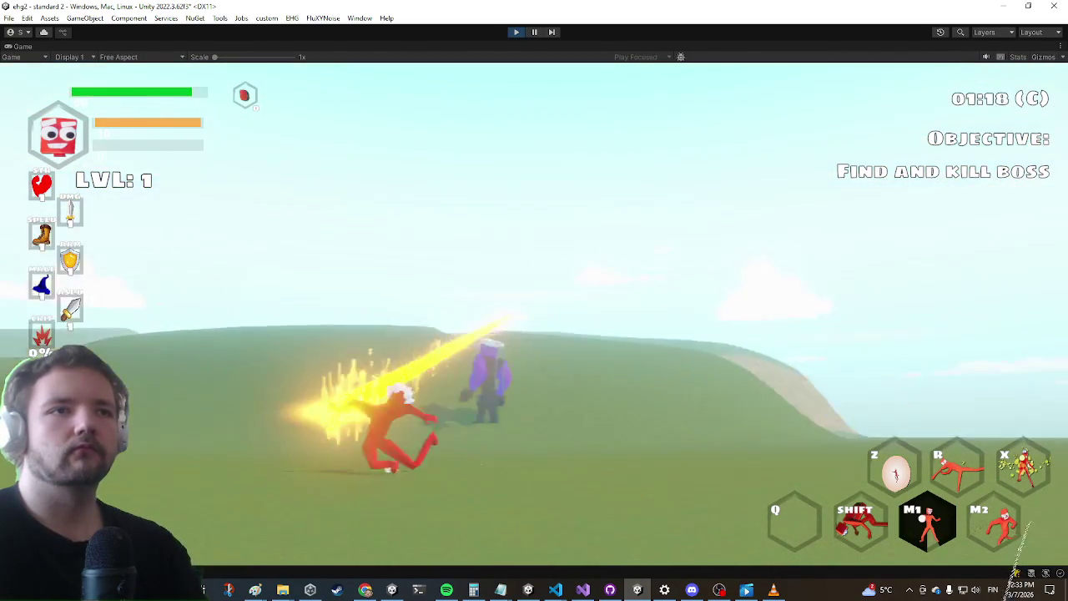
{"action": "left_click", "coordinate": [534, 301]}
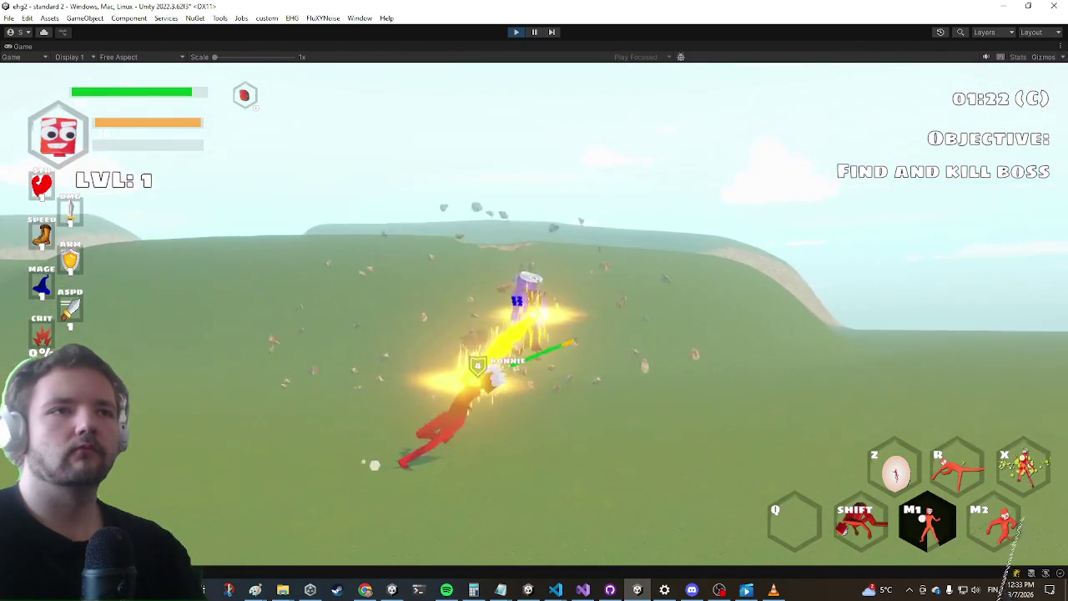
{"action": "left_click", "coordinate": [534, 300]}
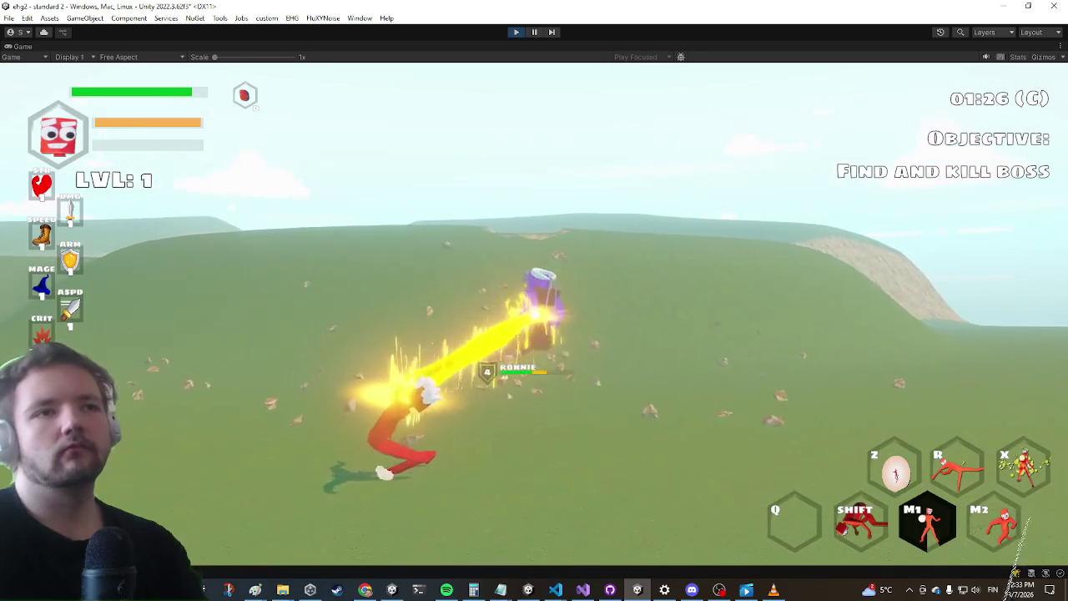
{"action": "left_click", "coordinate": [534, 300]}
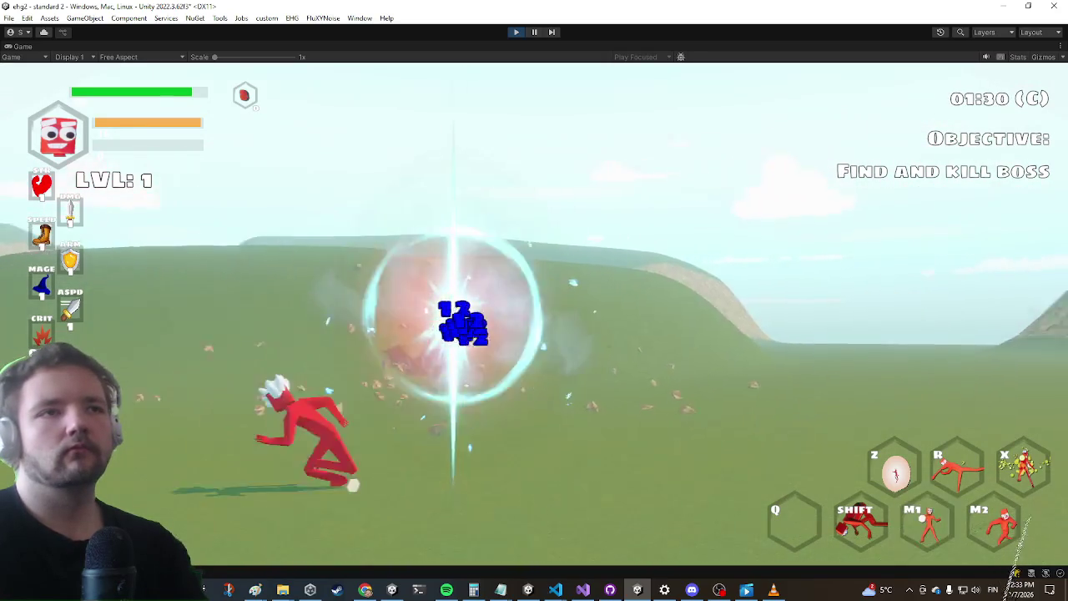
Slash the Ronnie enemies on the ridge, then run across the field and dash into the enemy group
{"action": "key", "text": "w"}
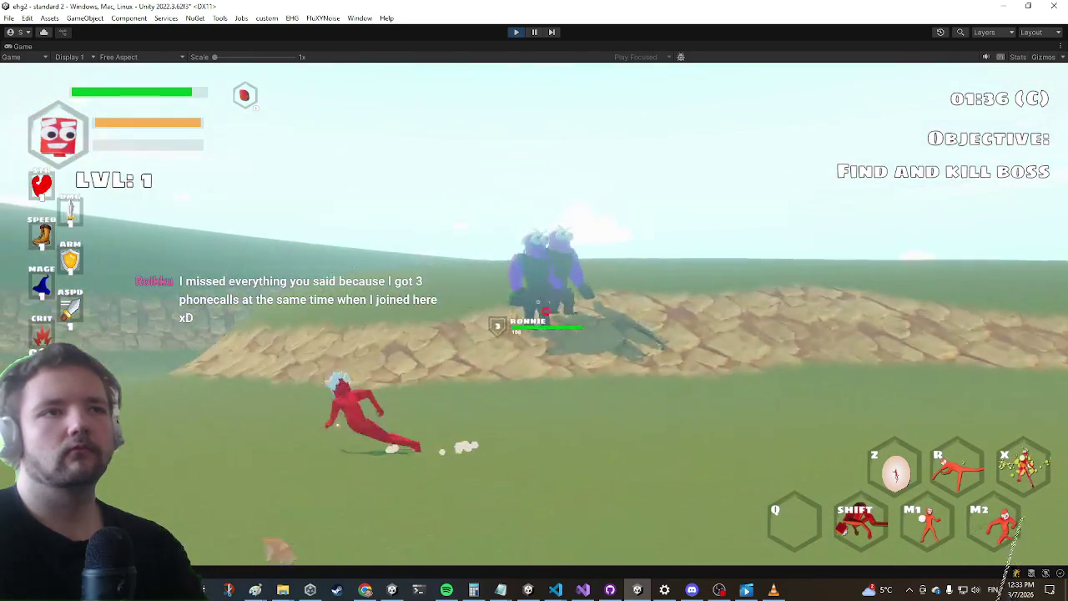
{"action": "left_click", "coordinate": [534, 300]}
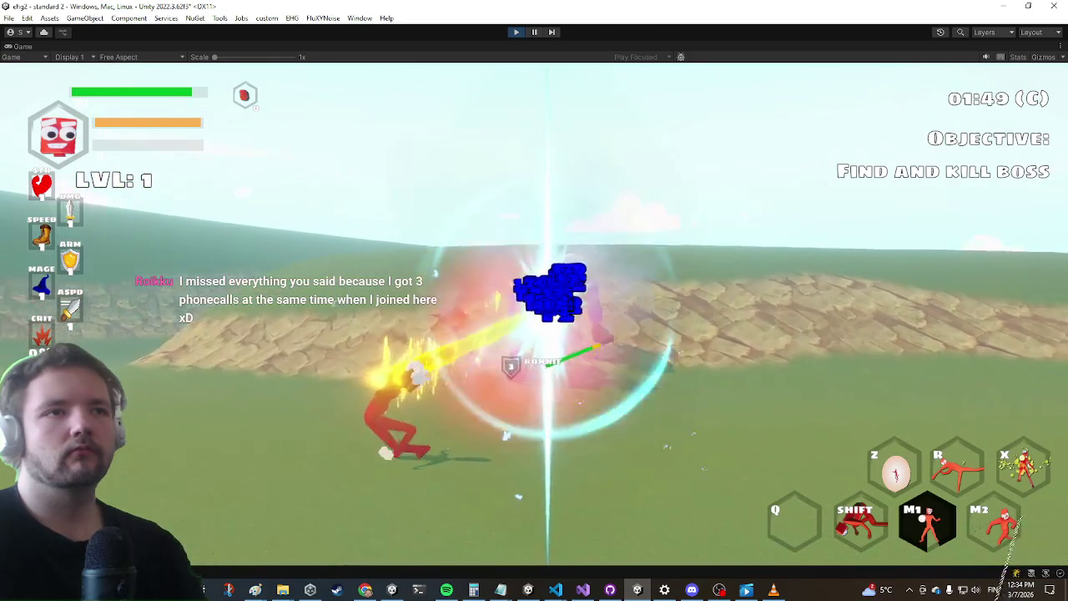
{"action": "left_click", "coordinate": [534, 300]}
{"action": "left_click", "coordinate": [535, 300]}
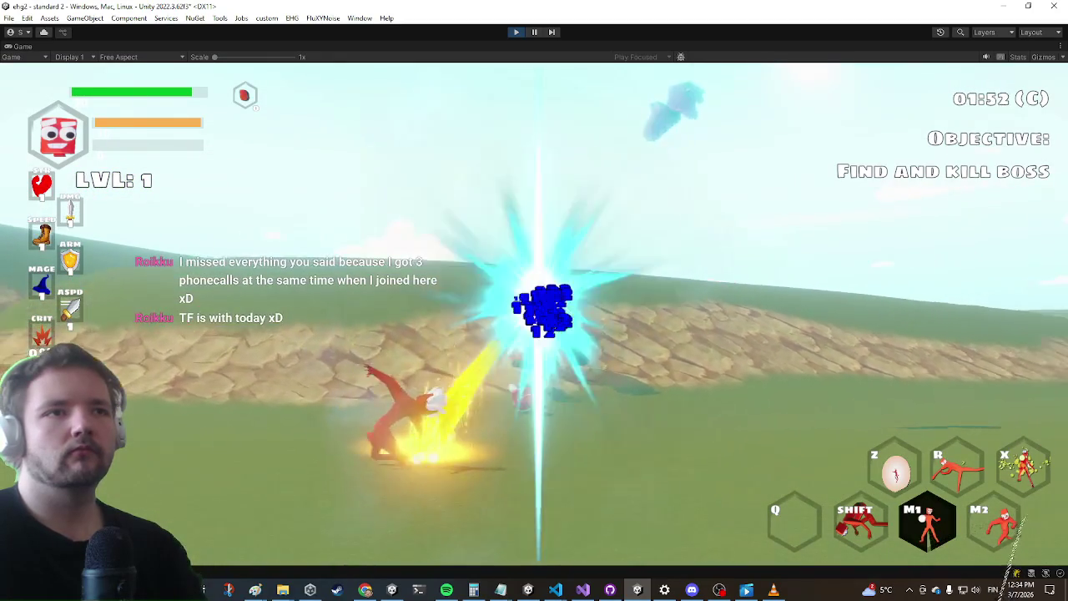
{"action": "key", "text": "w"}
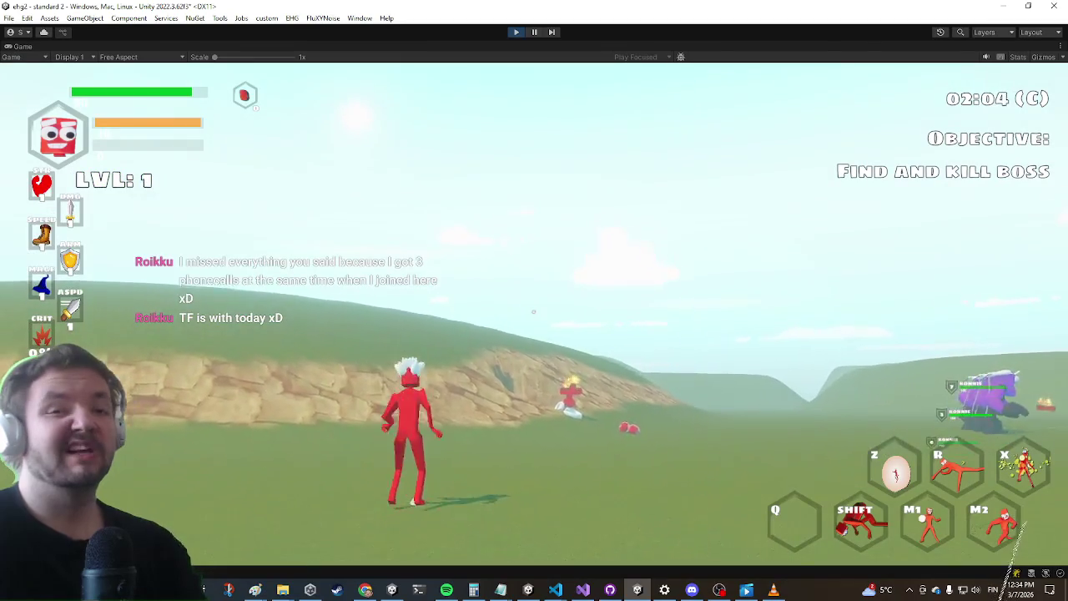
{"action": "key", "text": "w"}
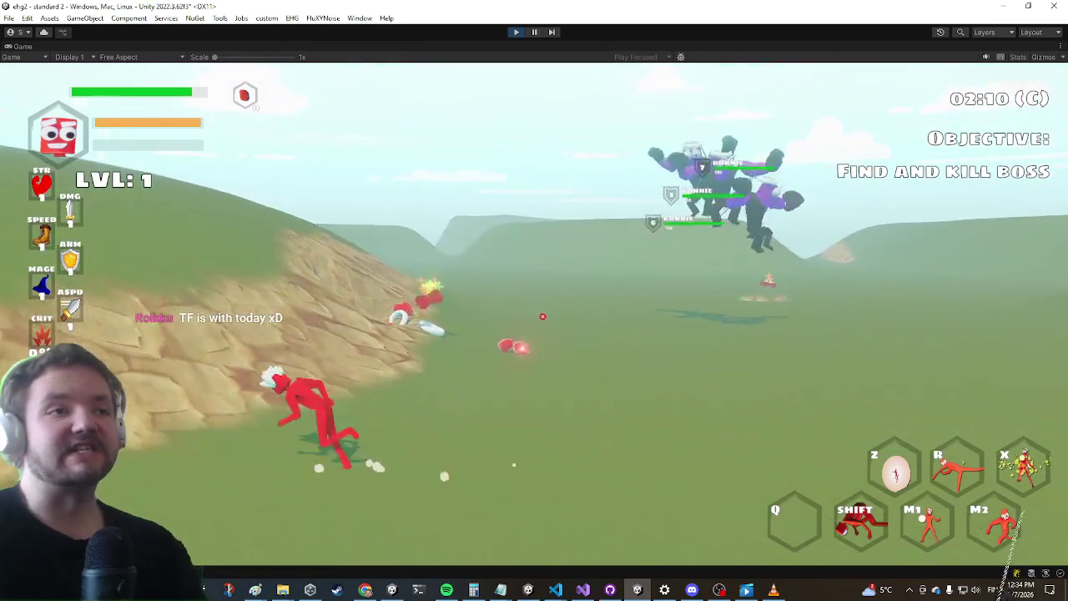
{"action": "key", "text": "w"}
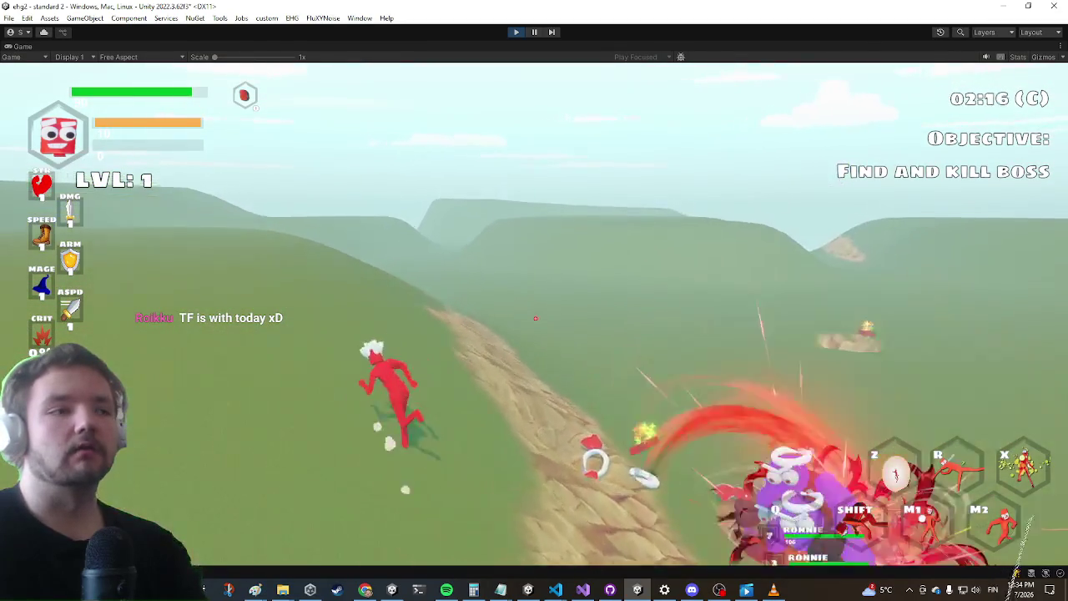
{"action": "key", "text": "w"}
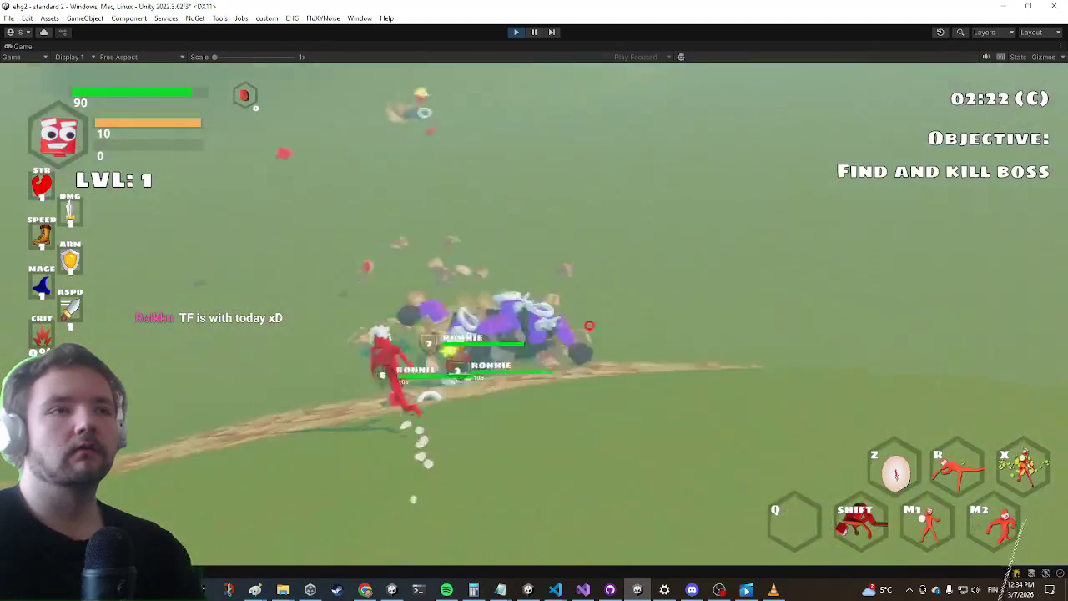
{"action": "key", "text": "w"}
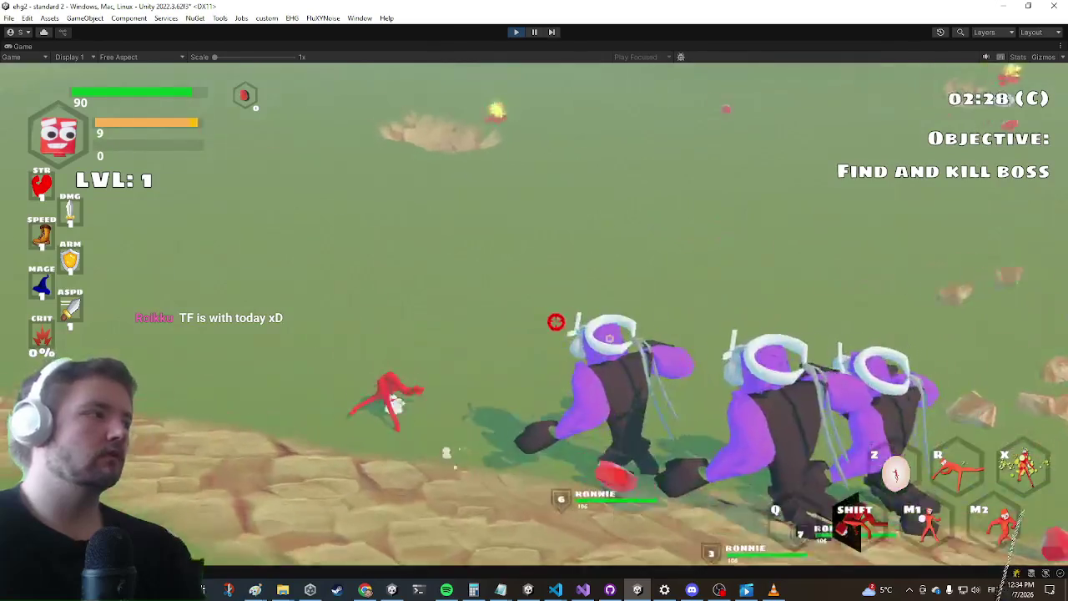
{"action": "key", "text": "w"}
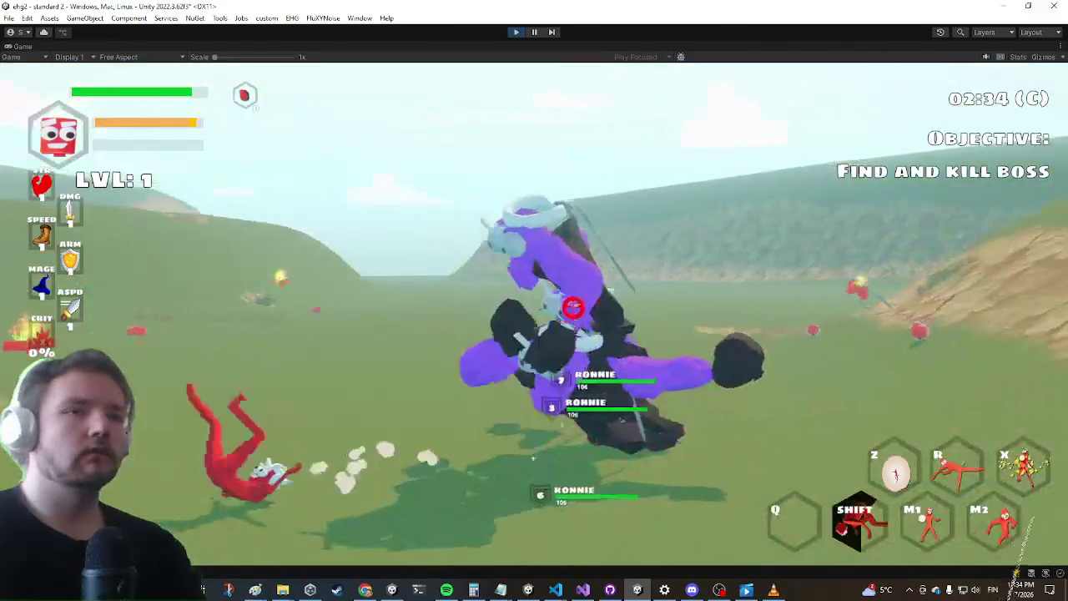
{"action": "left_click", "coordinate": [572, 307]}
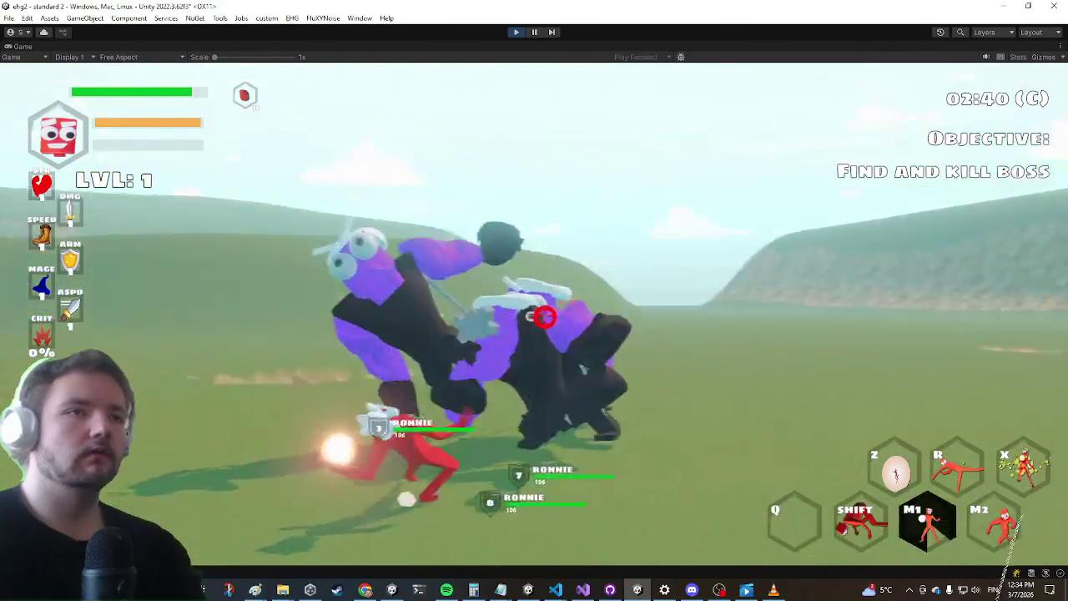
Fight the purple enemies with slashes, an aerial dash, a spinning slash and the energy beam, then open the settings menu
{"action": "key", "text": "s"}
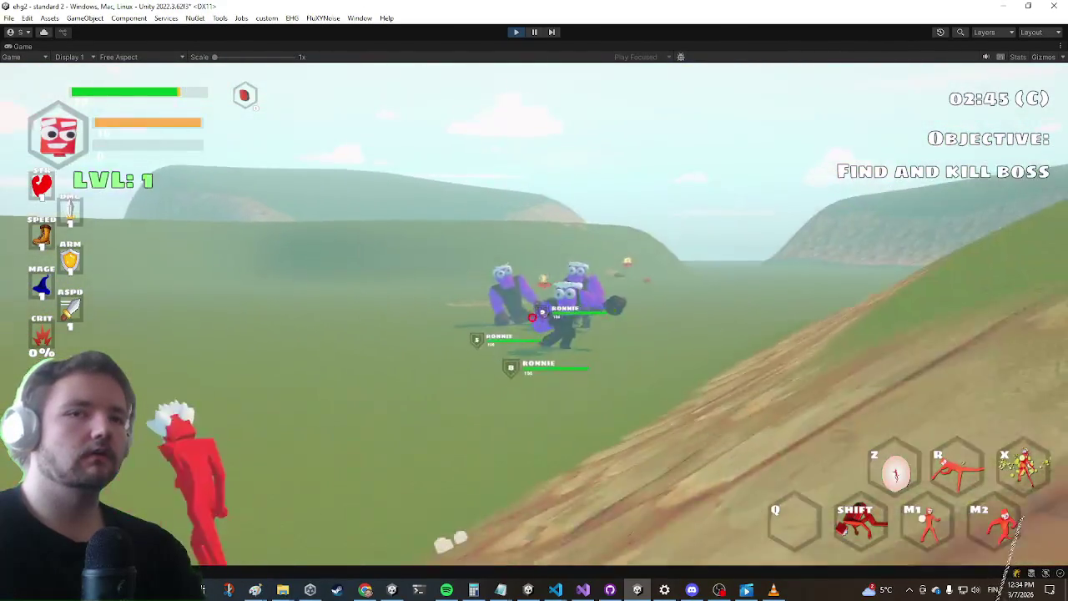
{"action": "key", "text": "w"}
{"action": "left_click", "coordinate": [535, 310]}
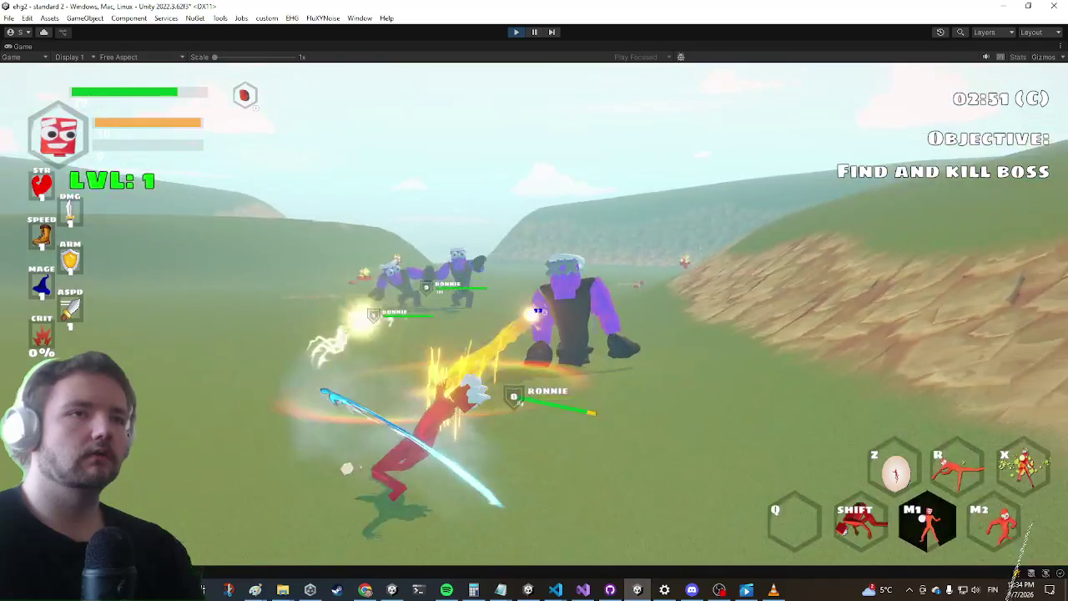
{"action": "left_click", "coordinate": [534, 310]}
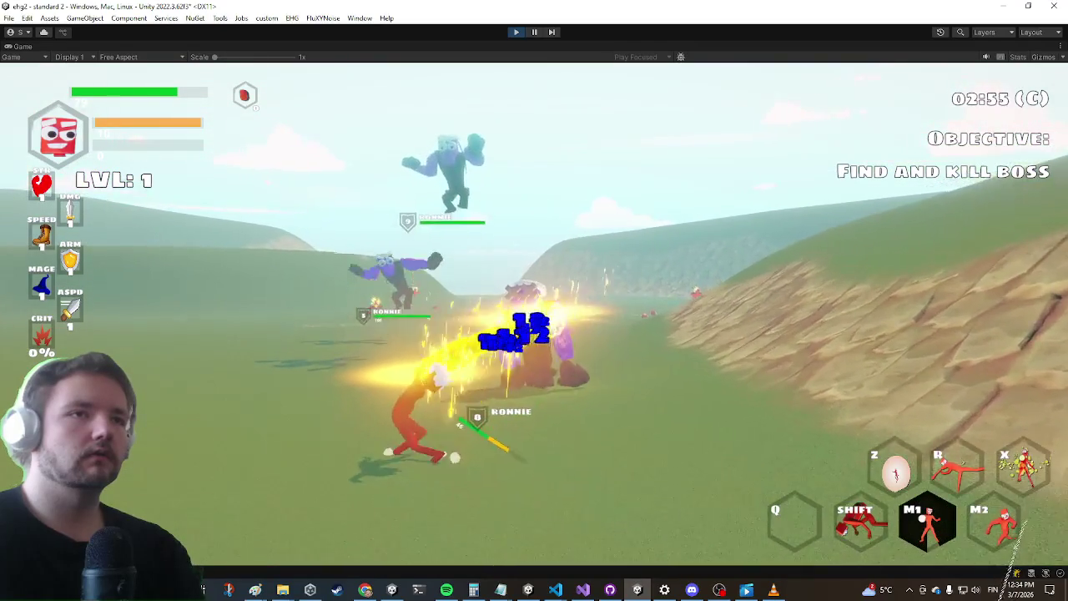
{"action": "key", "text": "shift"}
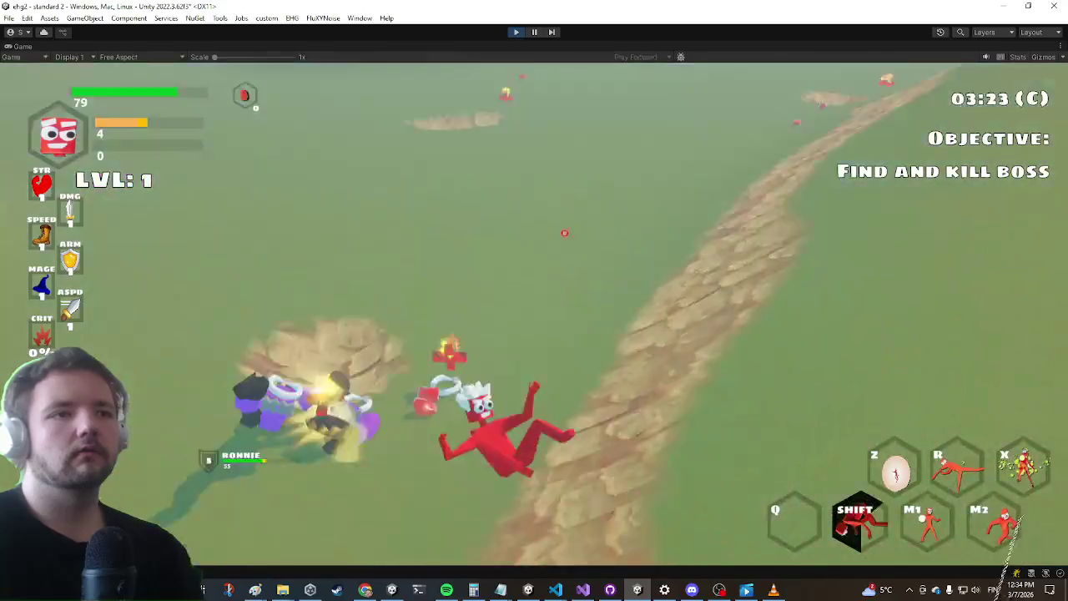
{"action": "left_click", "coordinate": [534, 310]}
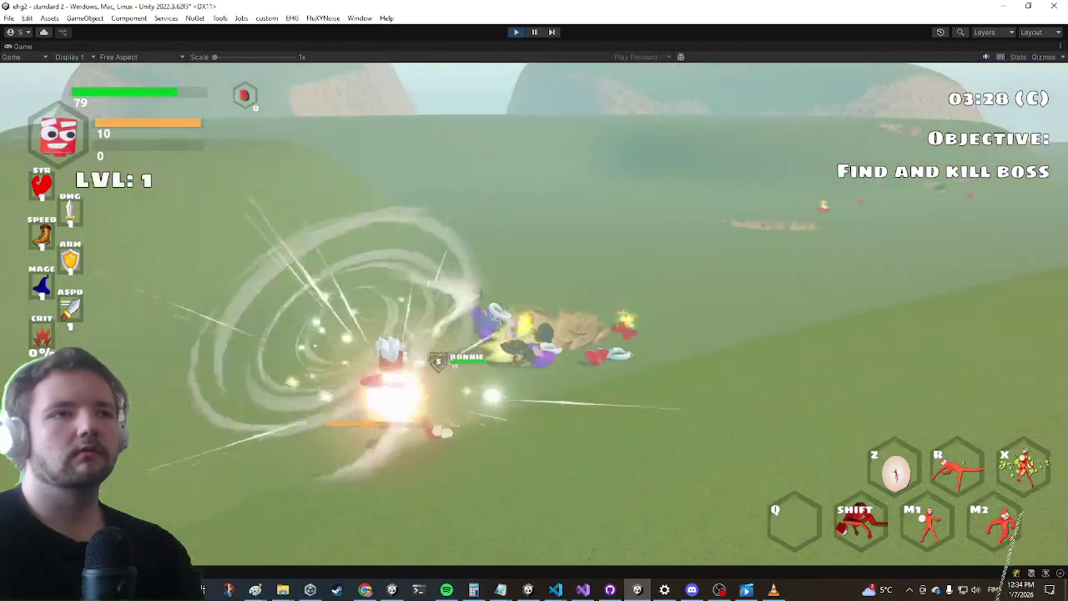
{"action": "left_click", "coordinate": [534, 310]}
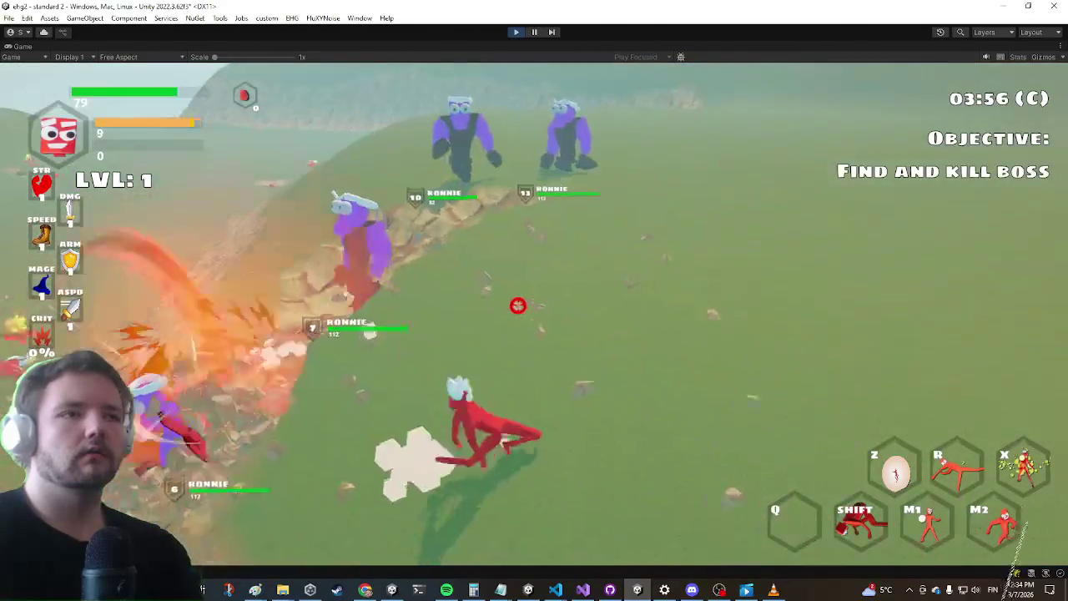
{"action": "key", "text": "Escape"}
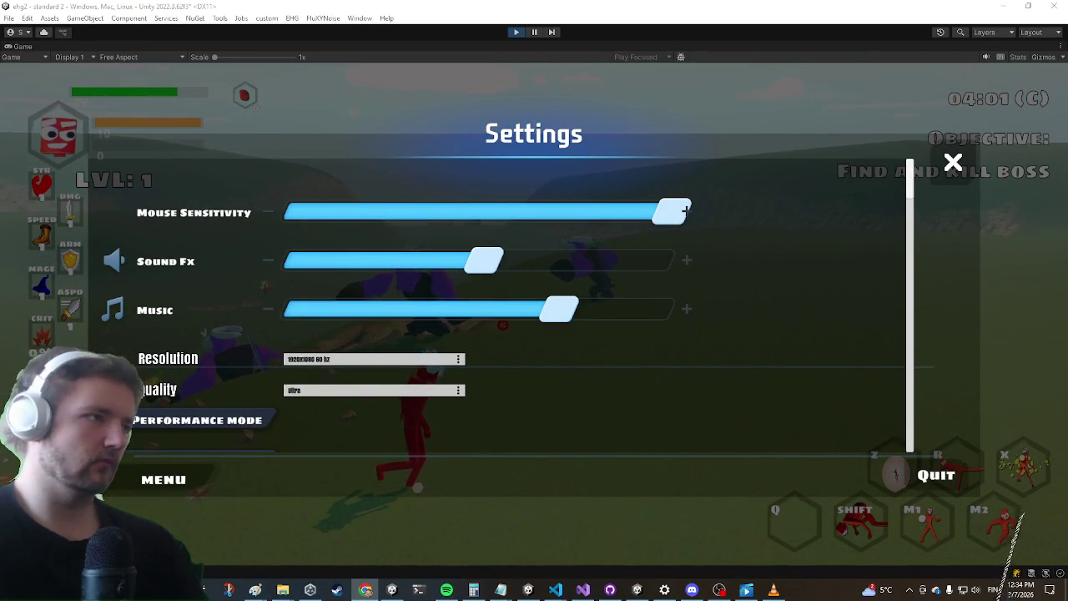
Switch to Visual Studio, showing BeamProjectileHandler.cs with the sound-effect volume find results
{"action": "left_click", "coordinate": [593, 595]}
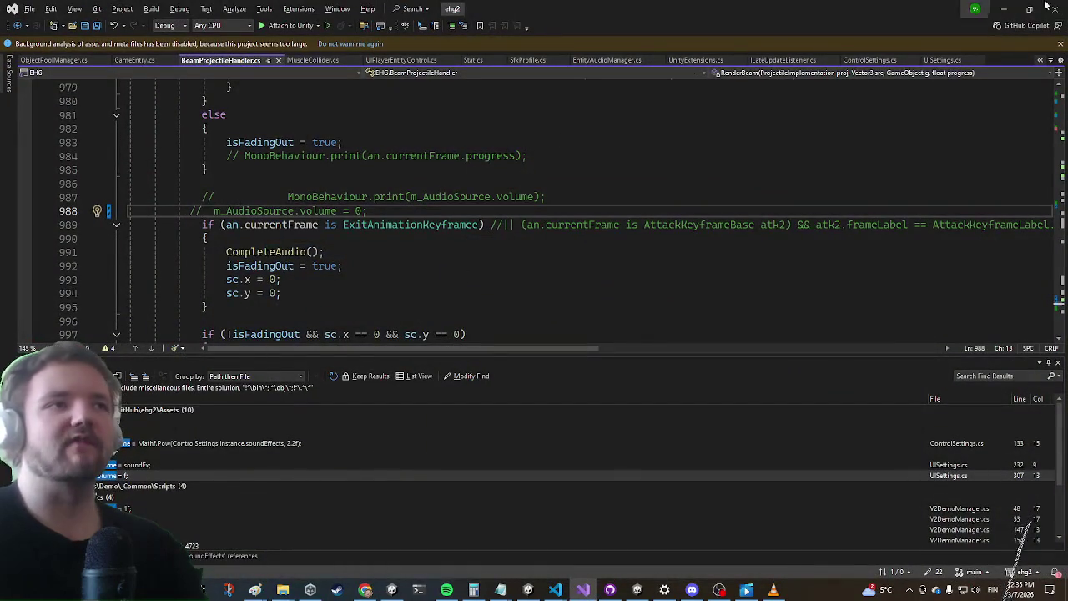
Minimize Visual Studio, bring it back briefly, then hide it again to show Unity's Settings menu
{"action": "left_click", "coordinate": [998, 8]}
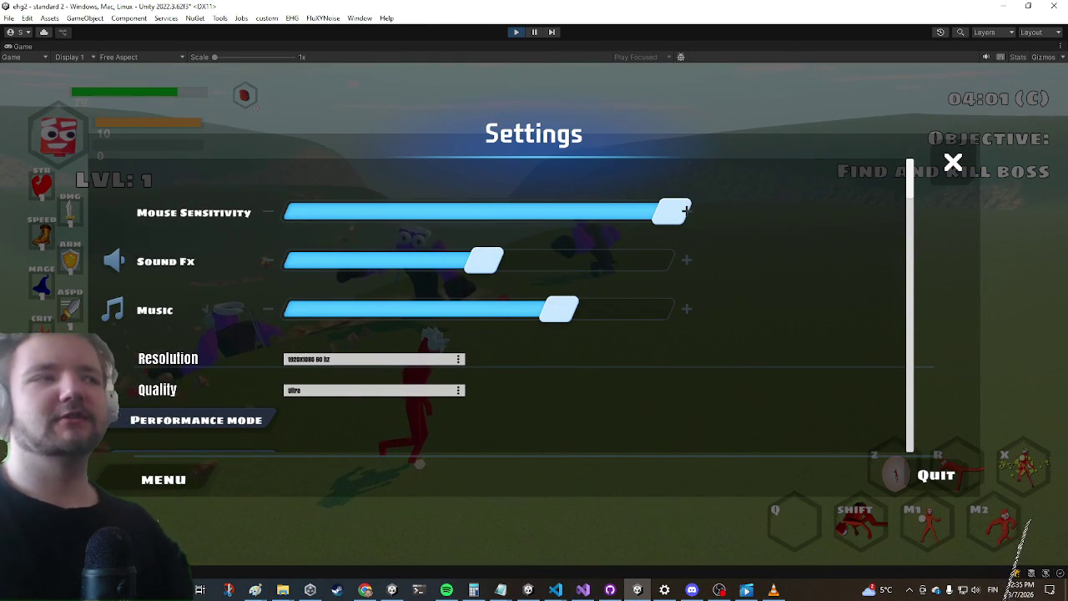
{"action": "left_click", "coordinate": [583, 590]}
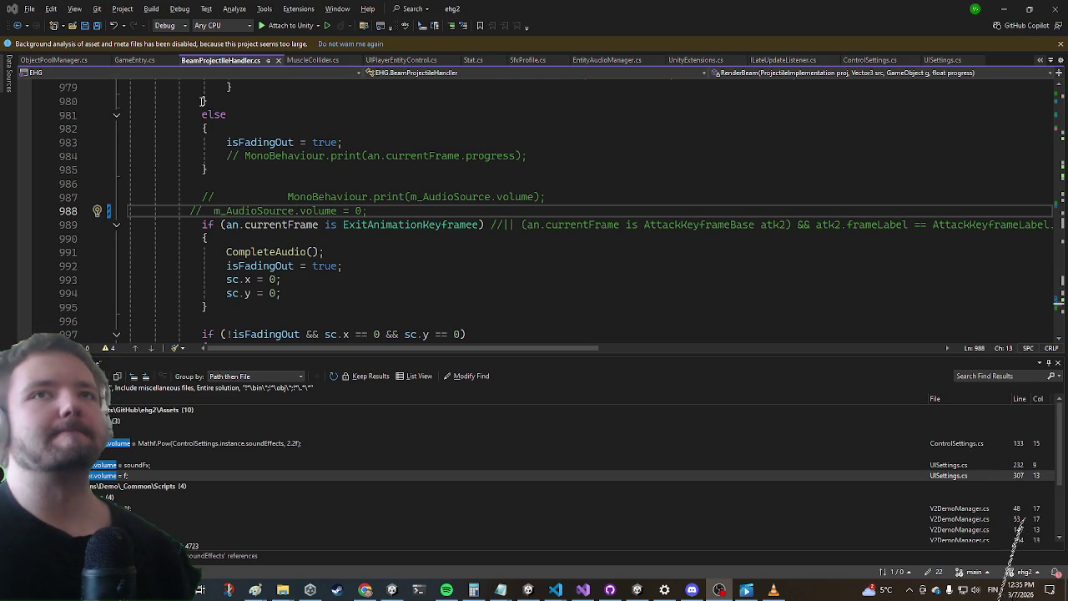
{"action": "left_click", "coordinate": [1011, 10]}
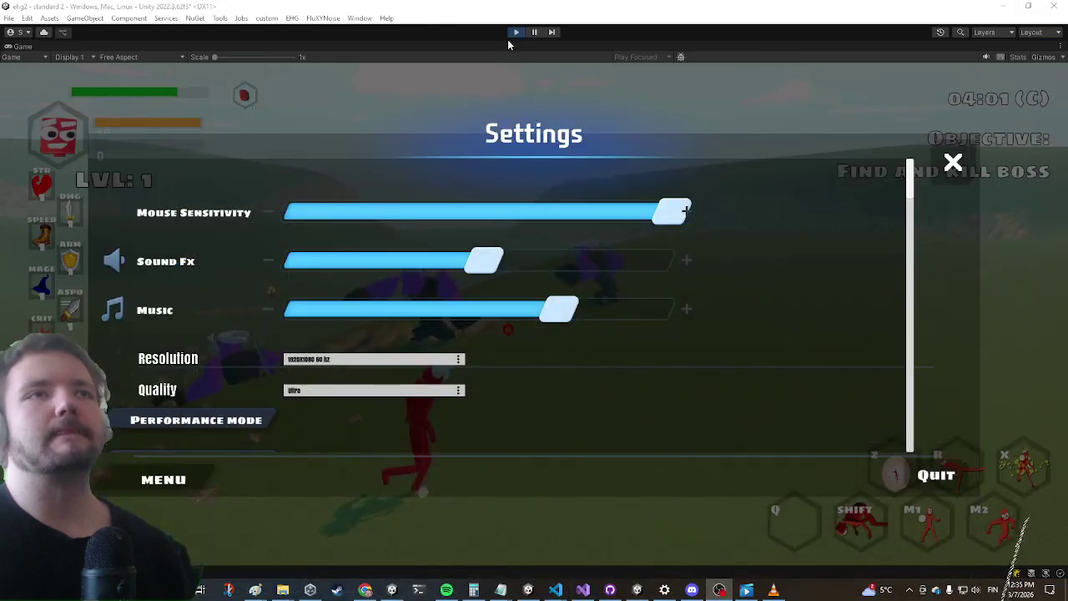
Stop play mode and lower projectile spawn (1)'s hit Volume from 0.1 to 0.01
{"action": "left_click", "coordinate": [163, 132]}
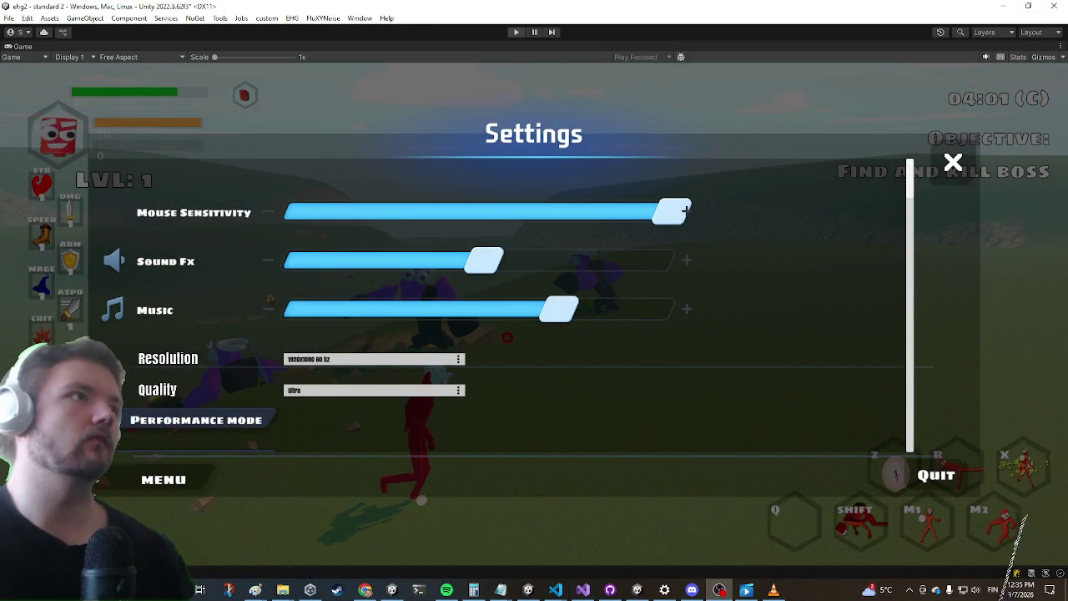
{"action": "key", "text": "ctrl+p"}
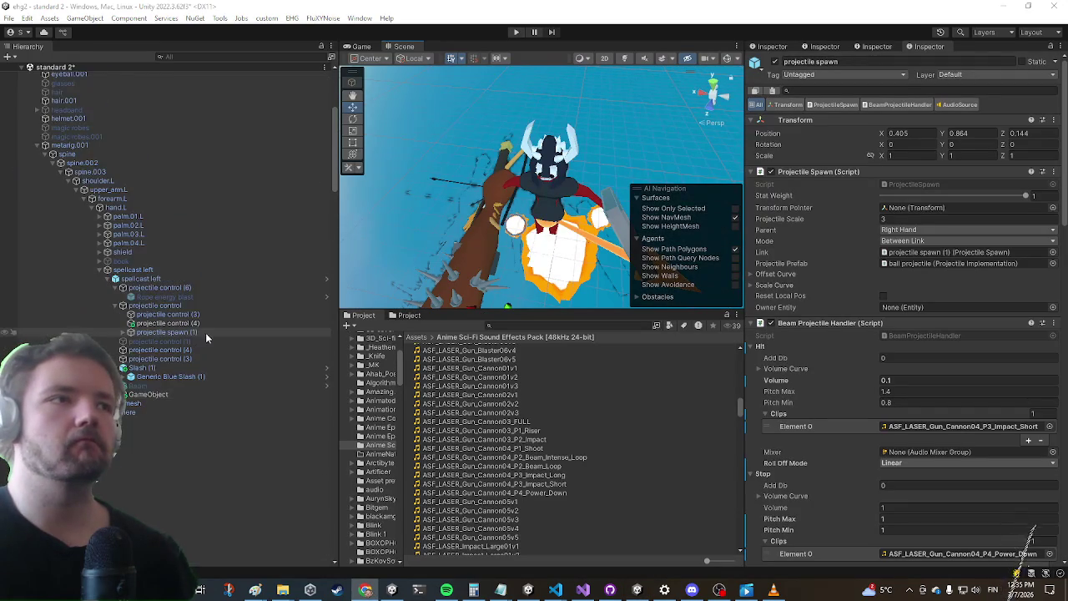
{"action": "left_click", "coordinate": [194, 316]}
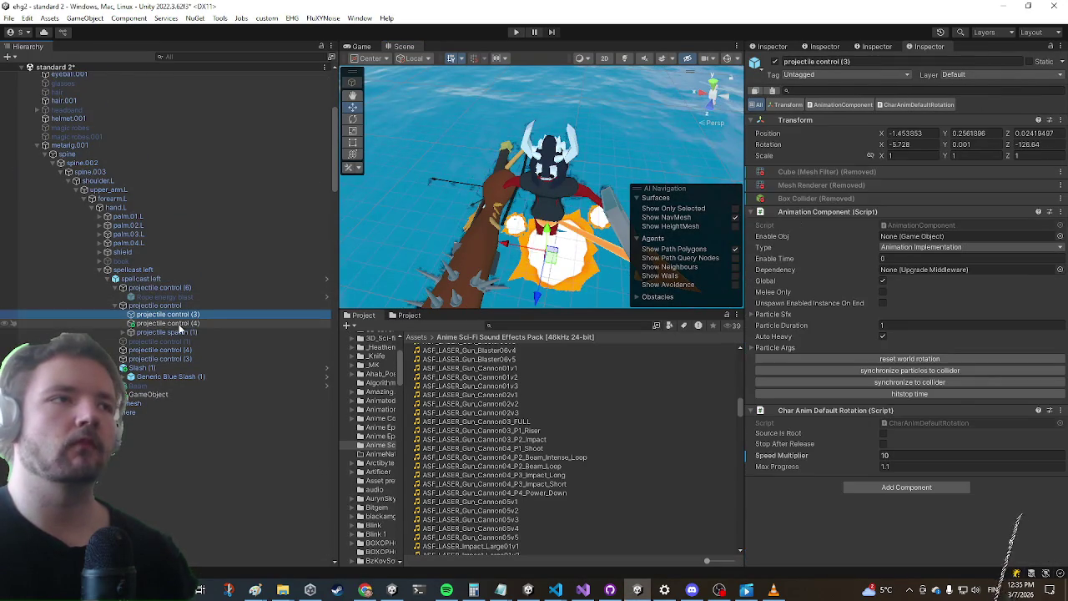
{"action": "left_click", "coordinate": [175, 333]}
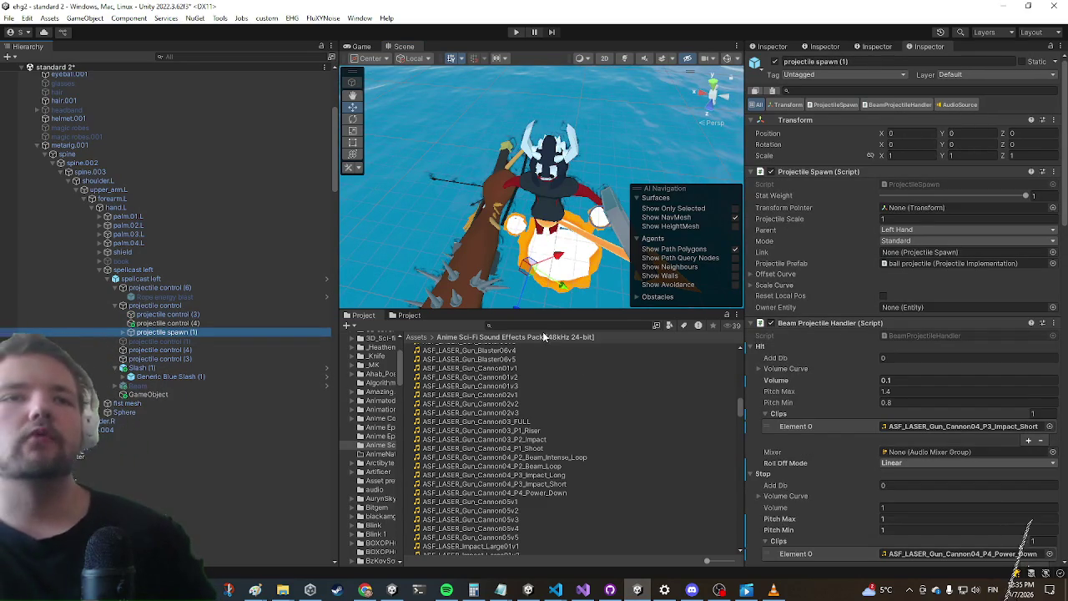
{"action": "scroll", "coordinate": [801, 264], "scroll_direction": "down", "scroll_amount": 1}
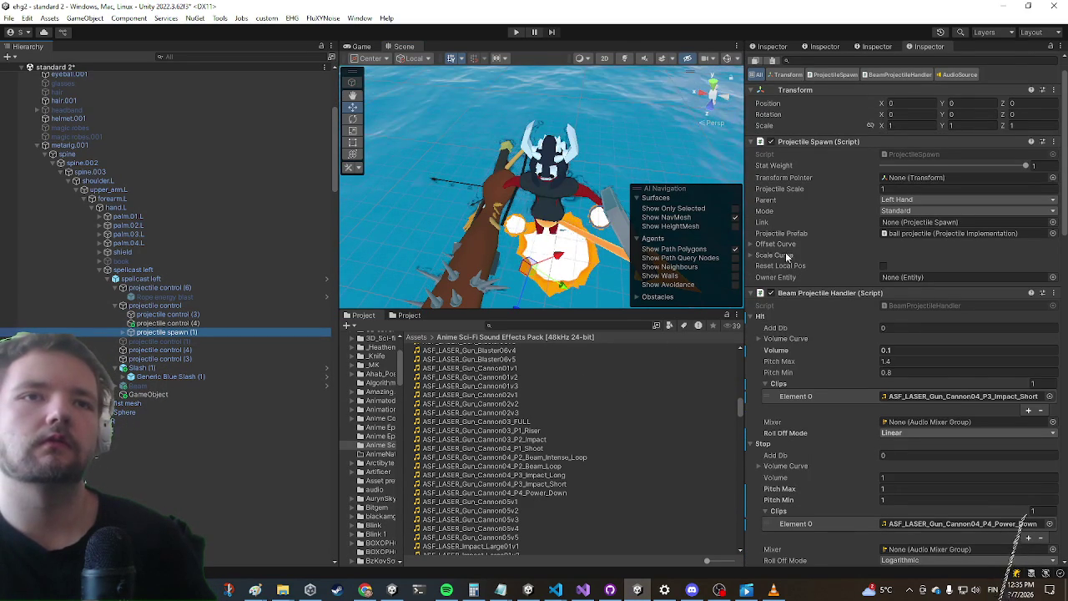
{"action": "scroll", "coordinate": [787, 256], "scroll_direction": "down", "scroll_amount": 1}
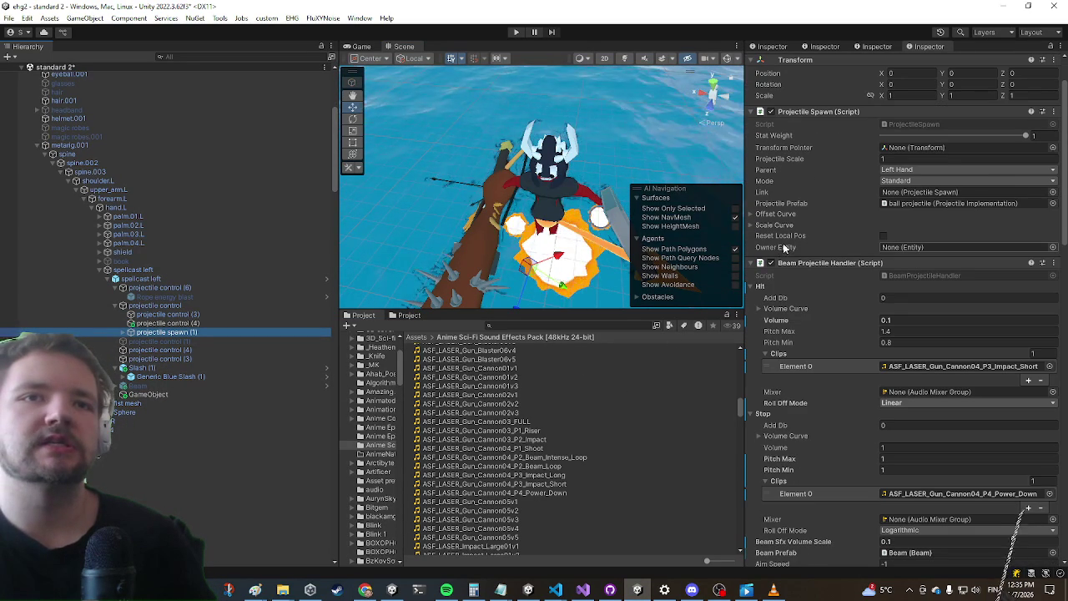
{"action": "left_click", "coordinate": [898, 320]}
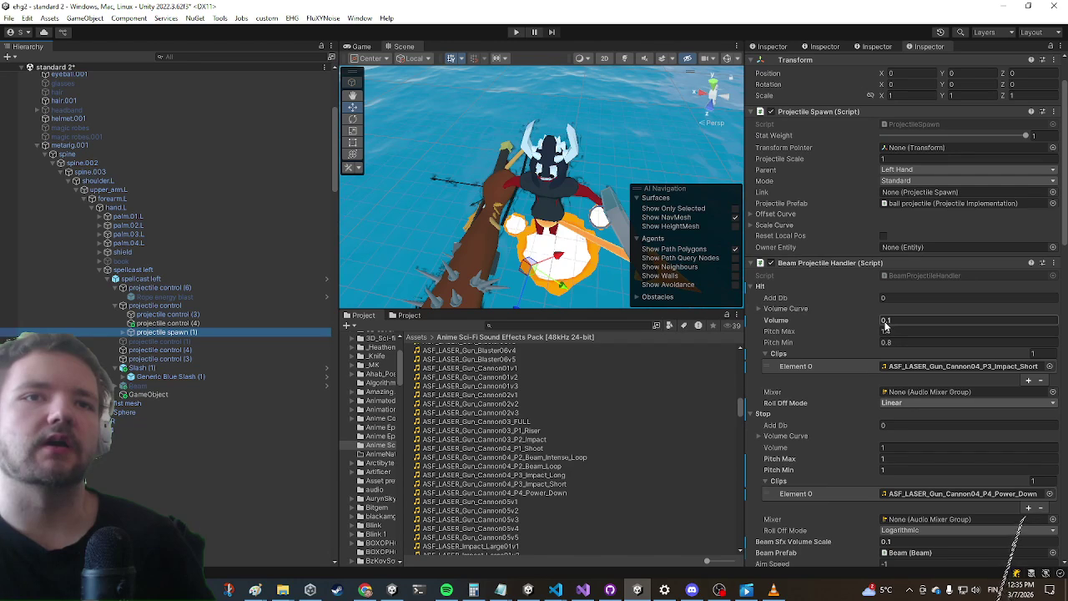
{"action": "double_click", "coordinate": [887, 320]}
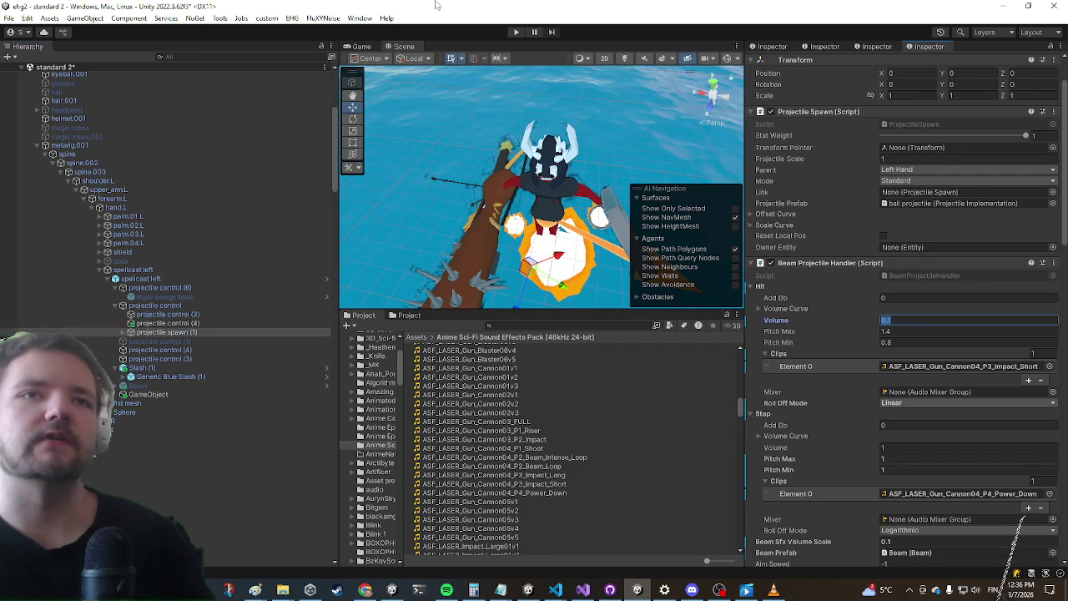
{"action": "type", "text": "0.01"}
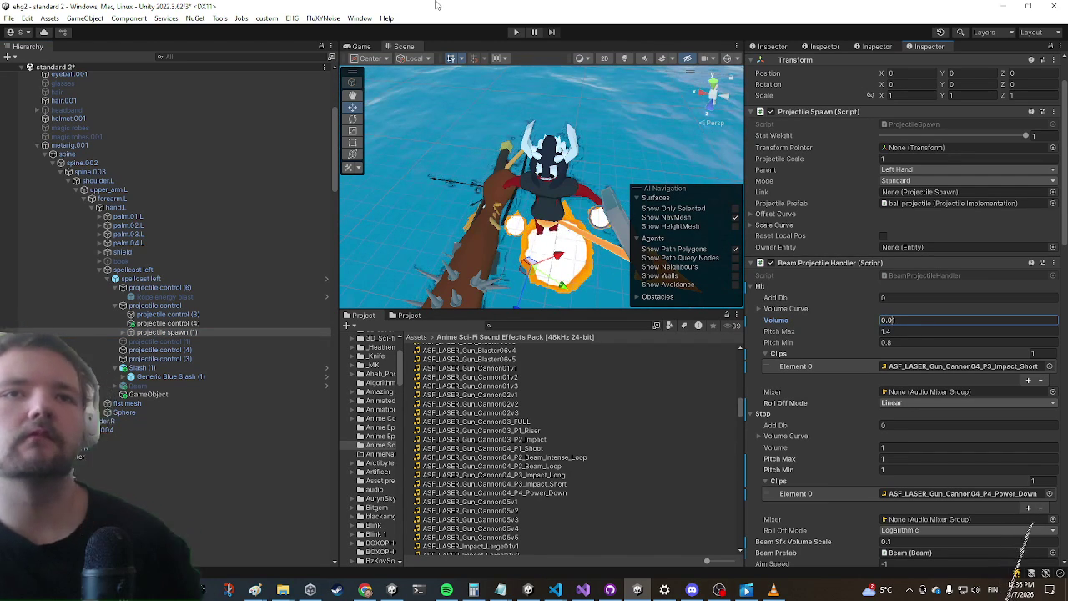
{"action": "key", "text": "Return"}
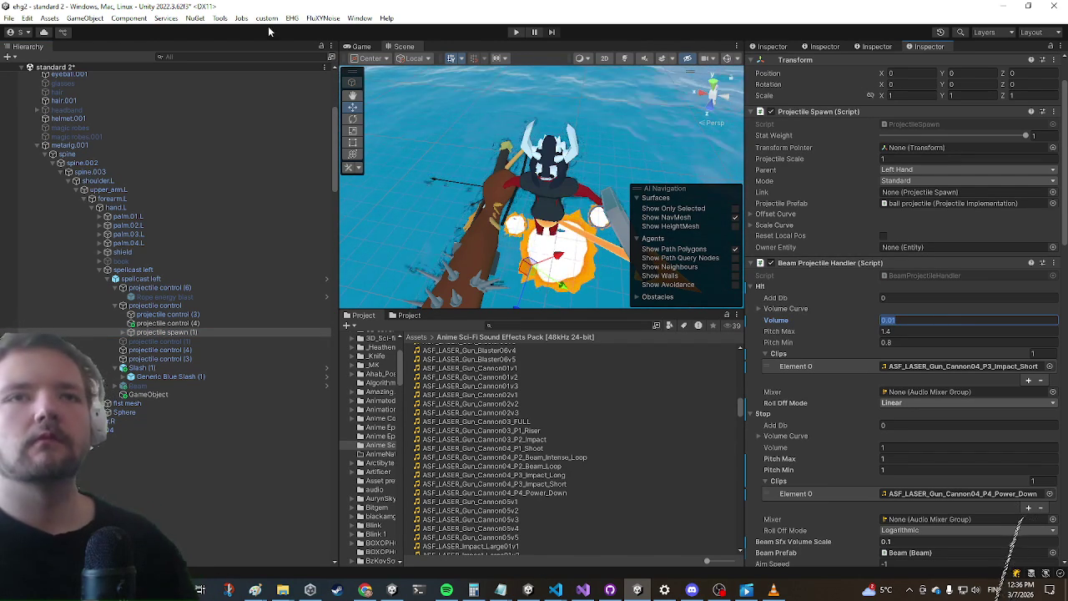
Change the hit Volume of projectile spawn (1) under medium spellcast from 0.5 to 0.01
{"action": "left_click", "coordinate": [167, 315]}
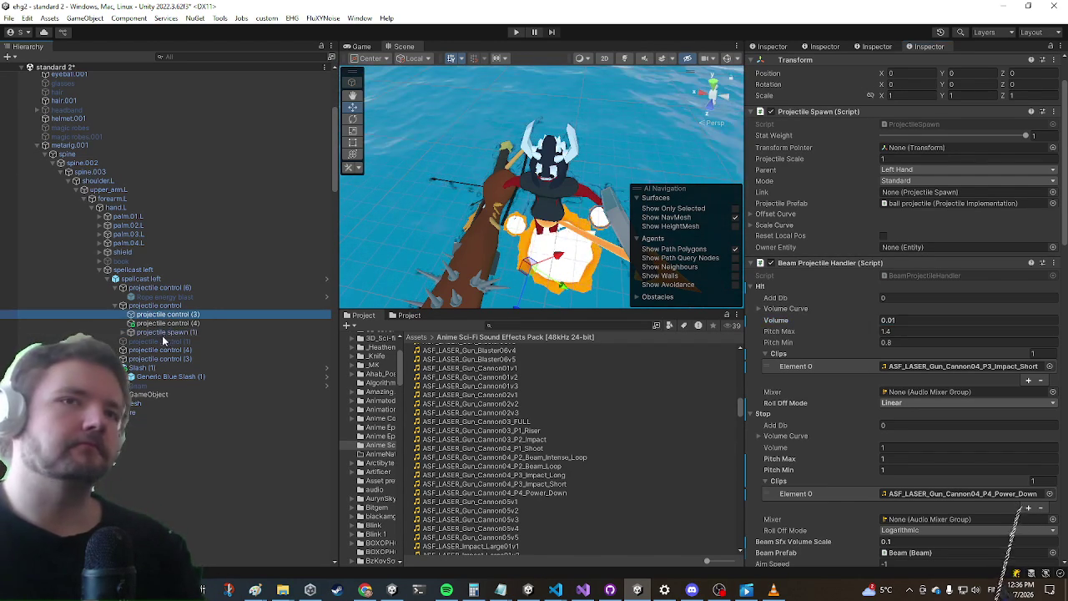
{"action": "left_click", "coordinate": [167, 323]}
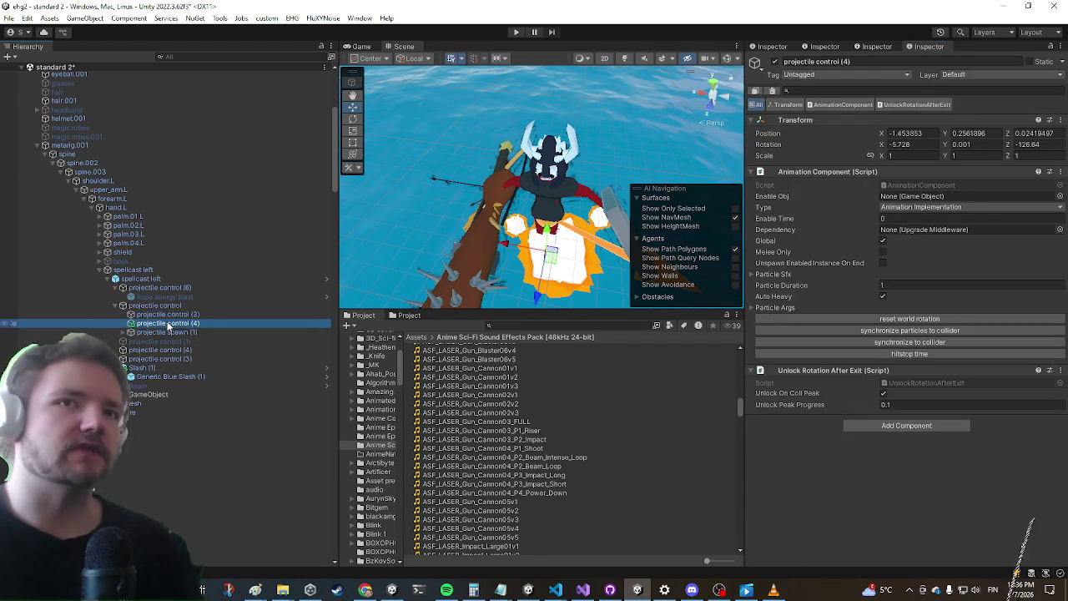
{"action": "scroll", "coordinate": [167, 326], "scroll_direction": "down", "scroll_amount": 6}
{"action": "scroll", "coordinate": [165, 317], "scroll_direction": "down", "scroll_amount": 5}
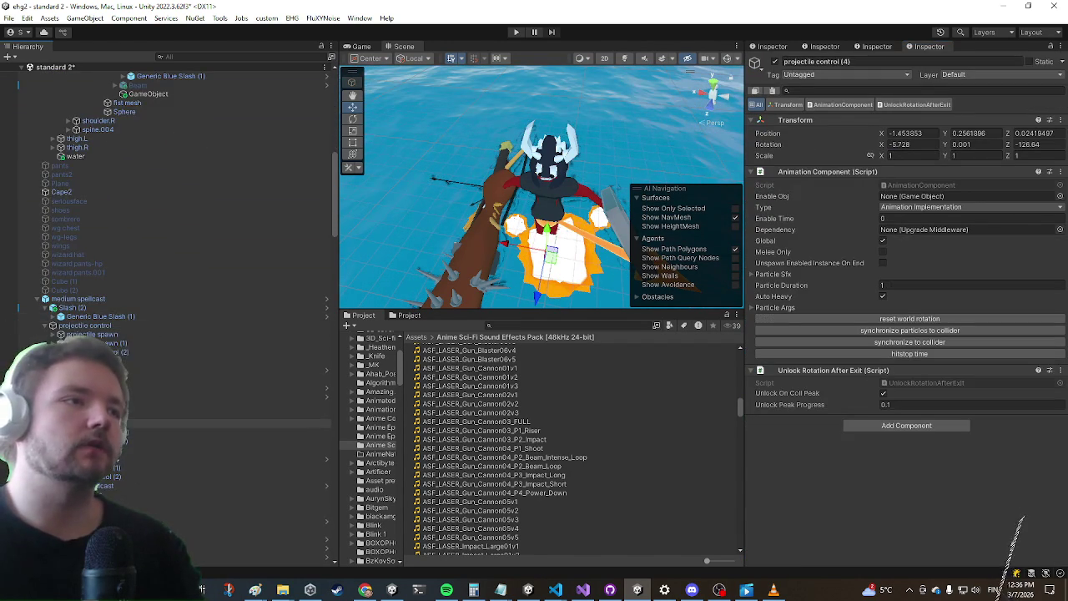
{"action": "left_click", "coordinate": [164, 345]}
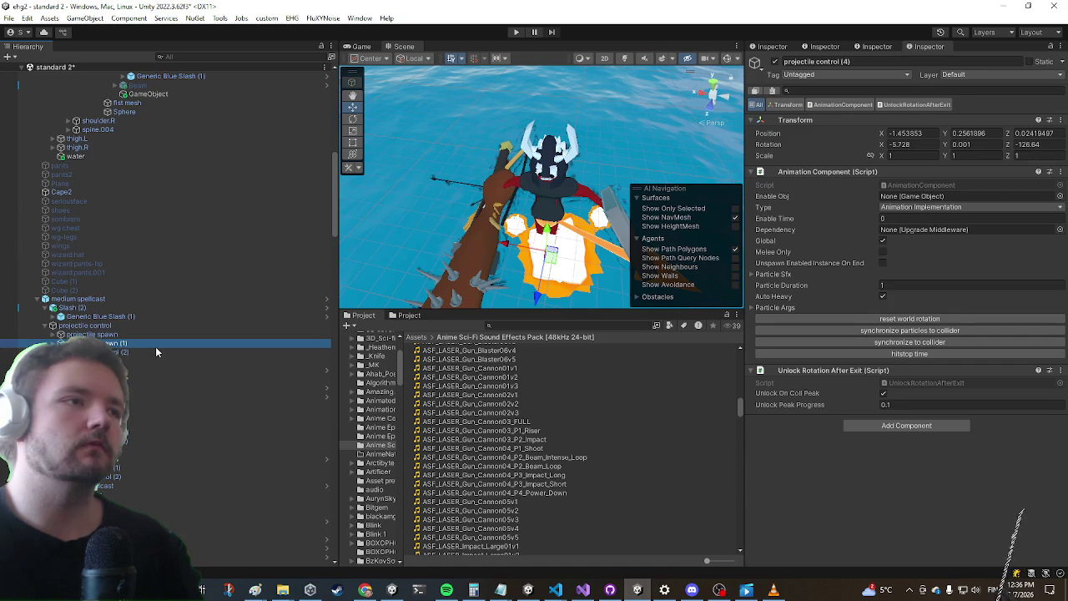
{"action": "left_click", "coordinate": [906, 380]}
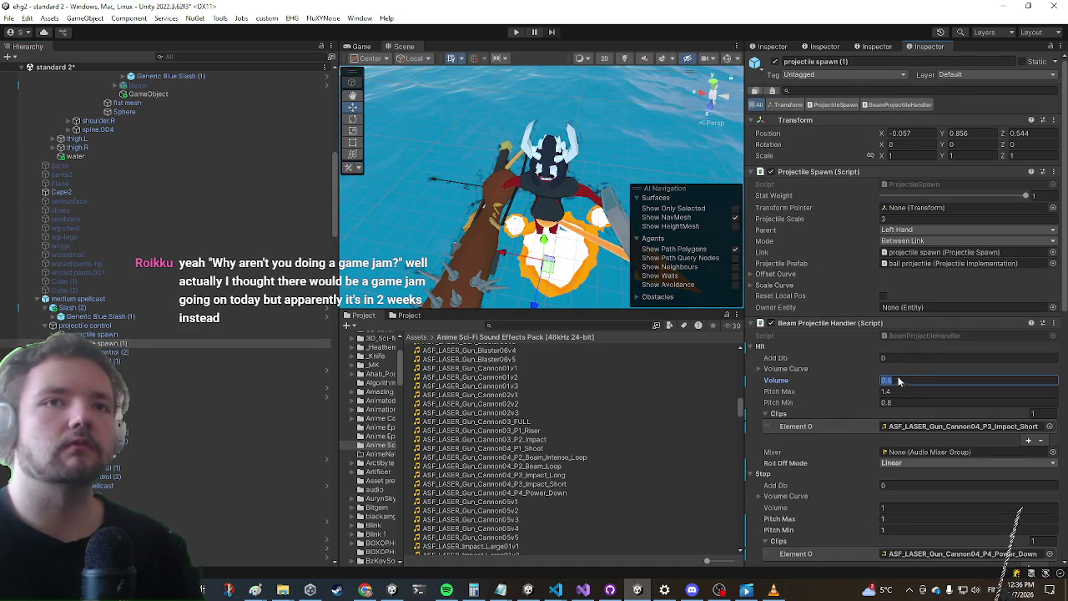
{"action": "type", "text": "0.01"}
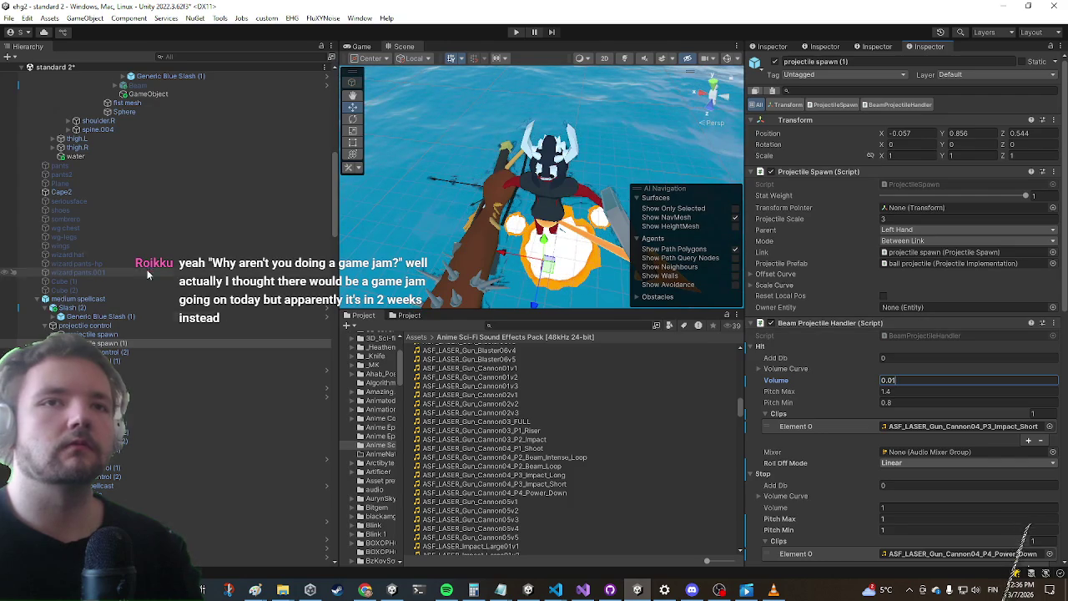
{"action": "left_click", "coordinate": [98, 334]}
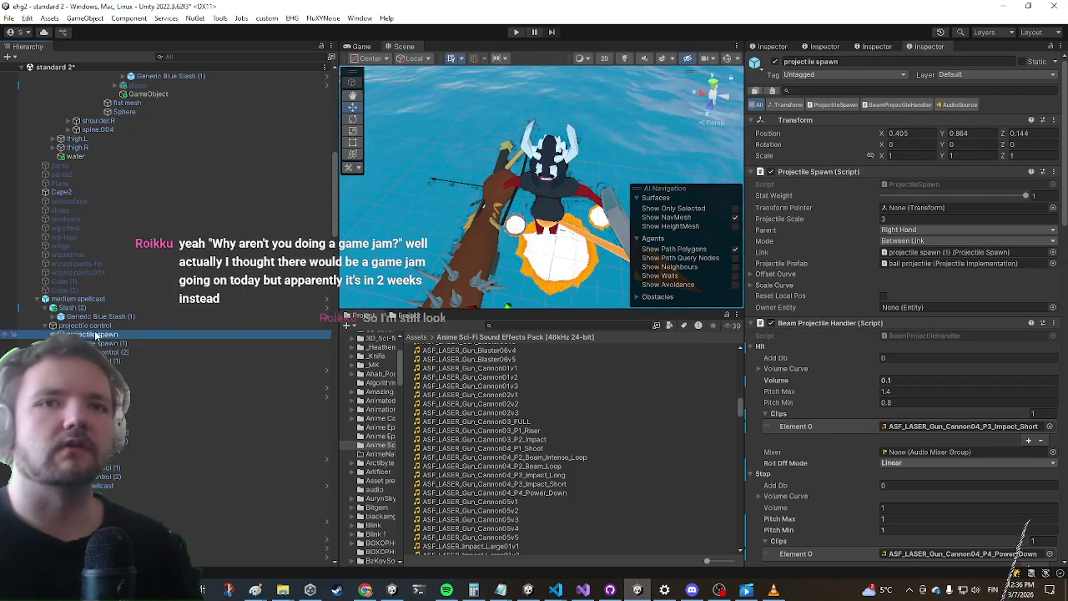
{"action": "left_click", "coordinate": [895, 380]}
{"action": "type", "text": "0.01"}
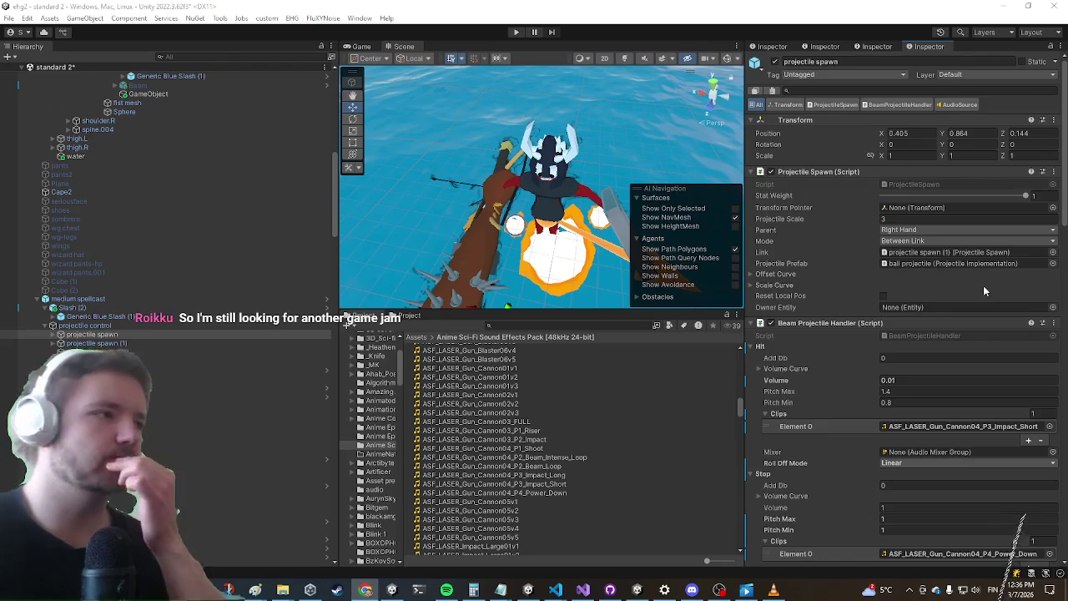
Inspect the second projectile spawn, then the projectile control under spellcast left
{"action": "scroll", "coordinate": [983, 285], "scroll_direction": "down", "scroll_amount": 4}
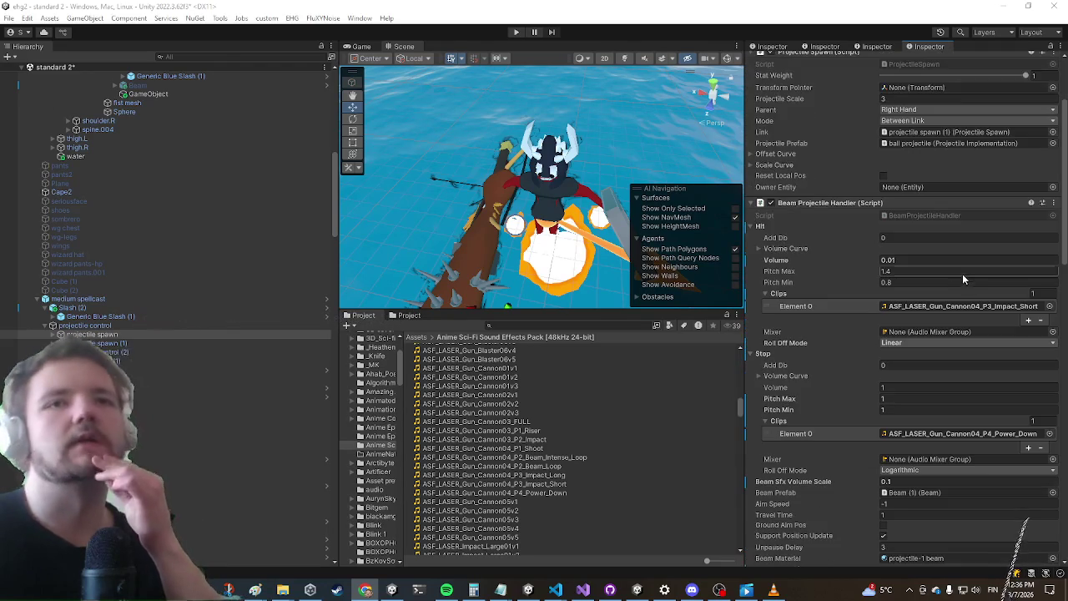
{"action": "scroll", "coordinate": [939, 265], "scroll_direction": "down", "scroll_amount": 1}
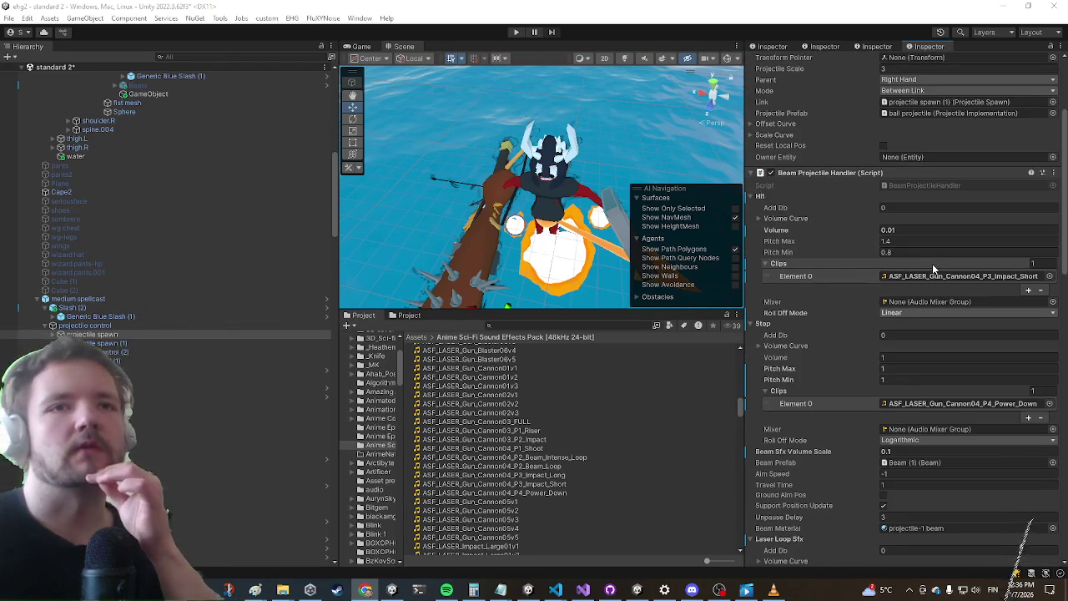
{"action": "scroll", "coordinate": [932, 257], "scroll_direction": "down", "scroll_amount": 1}
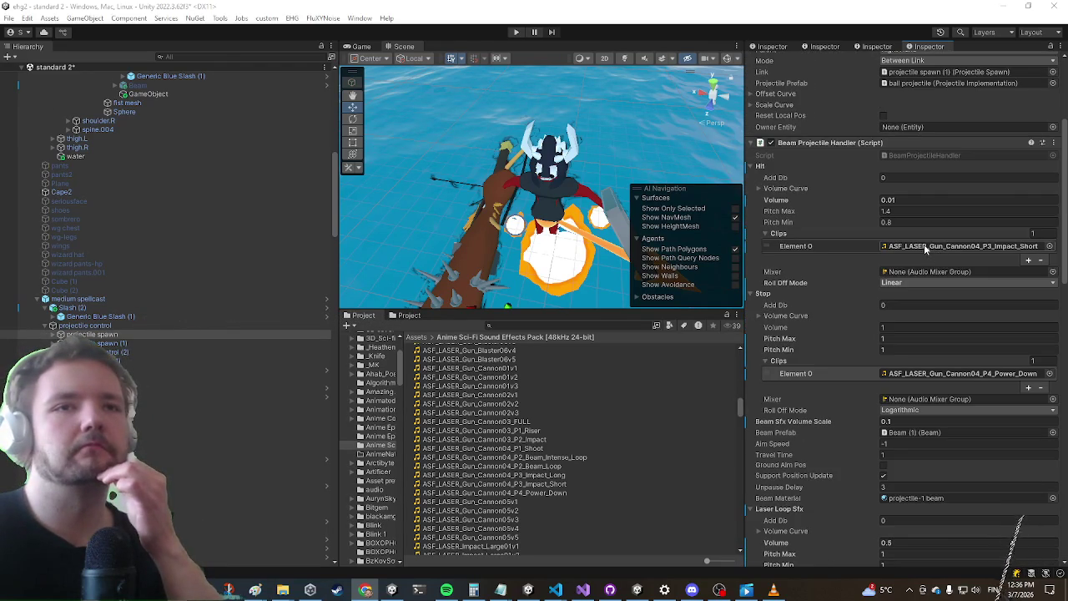
{"action": "left_click", "coordinate": [115, 343]}
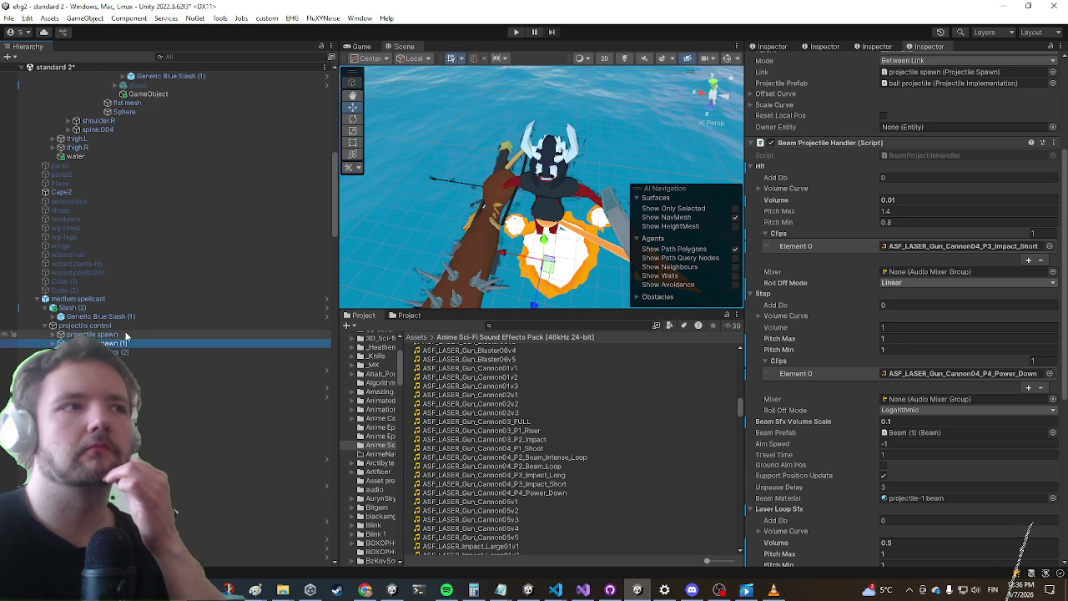
{"action": "scroll", "coordinate": [123, 334], "scroll_direction": "up", "scroll_amount": 8}
{"action": "left_click", "coordinate": [200, 239]}
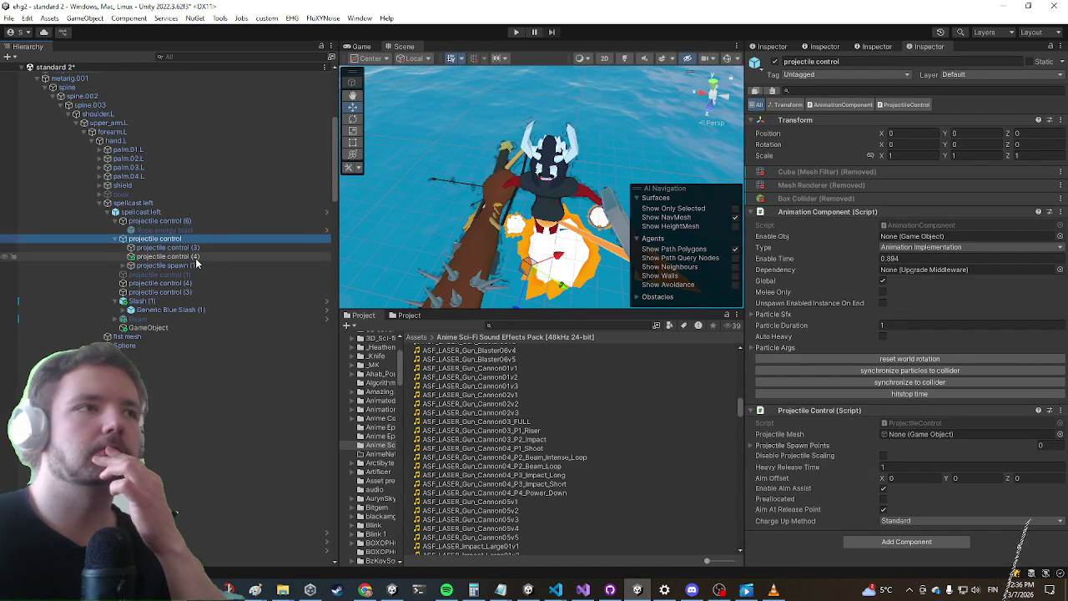
Give the medium spellcast projectile spawn a Beam Sfx Volume Scale of 0.05 and launch a playtest with Ctrl+P
{"action": "left_click", "coordinate": [198, 257]}
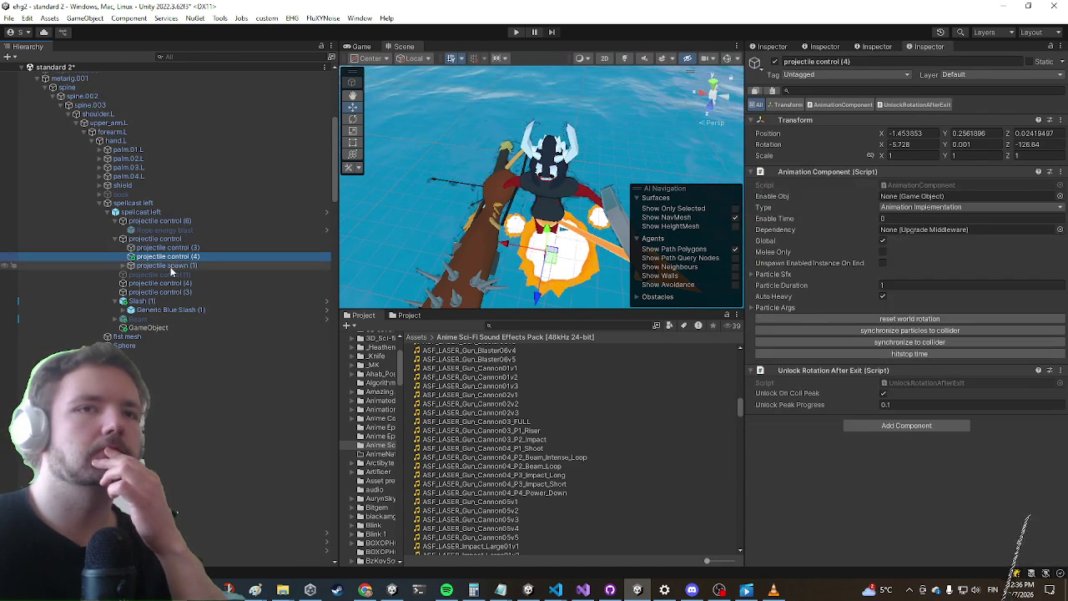
{"action": "left_click", "coordinate": [170, 266]}
{"action": "scroll", "coordinate": [950, 276], "scroll_direction": "down", "scroll_amount": 6}
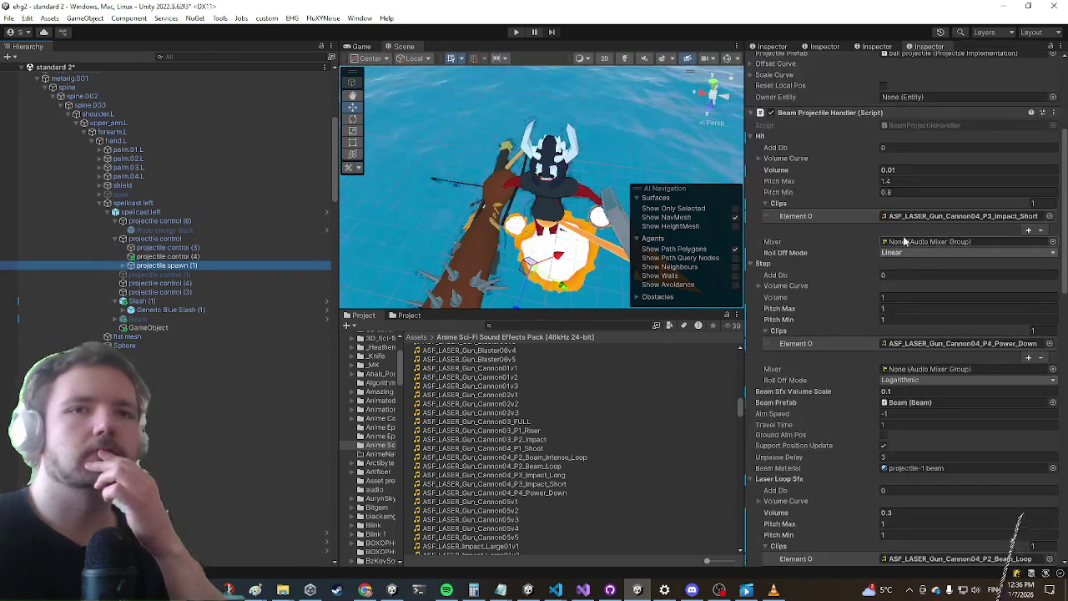
{"action": "scroll", "coordinate": [885, 249], "scroll_direction": "up", "scroll_amount": 3}
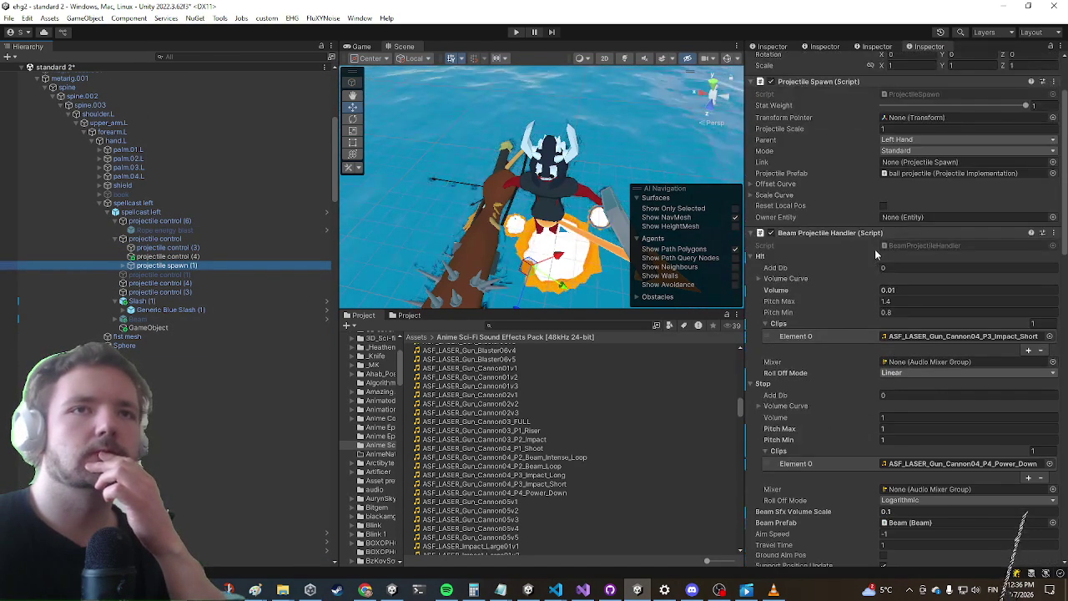
{"action": "scroll", "coordinate": [875, 249], "scroll_direction": "down", "scroll_amount": 5}
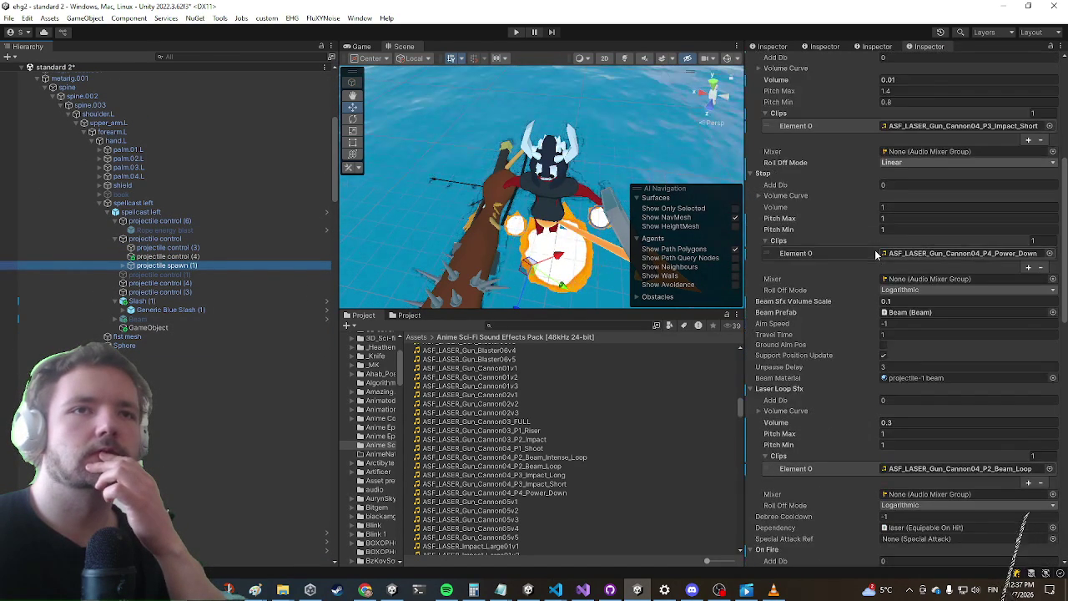
{"action": "scroll", "coordinate": [139, 399], "scroll_direction": "down", "scroll_amount": 6}
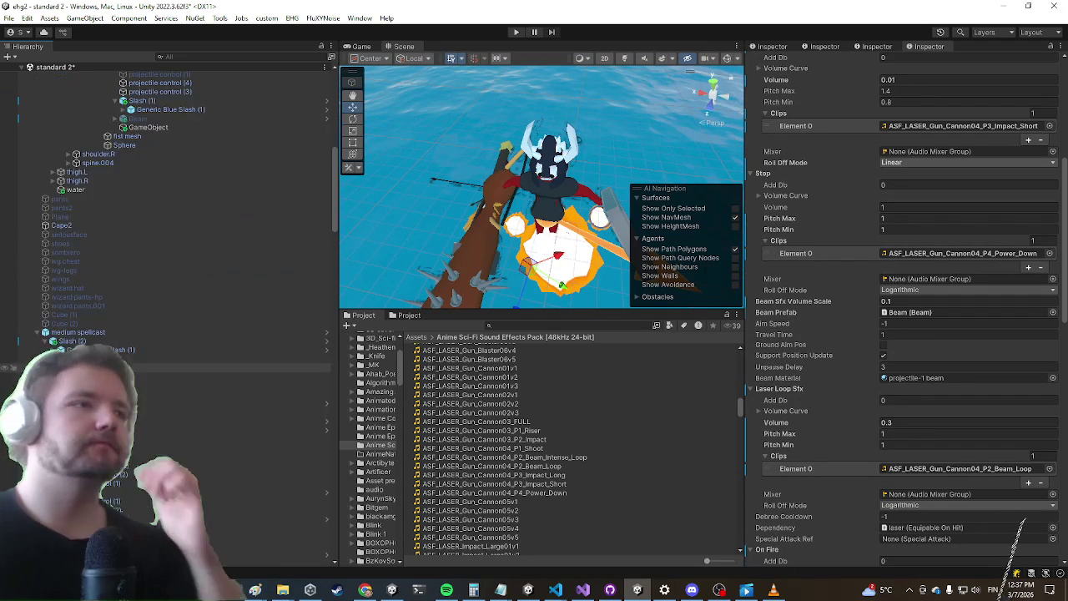
{"action": "left_click", "coordinate": [130, 376]}
{"action": "left_click", "coordinate": [133, 359], "text": "ctrl"}
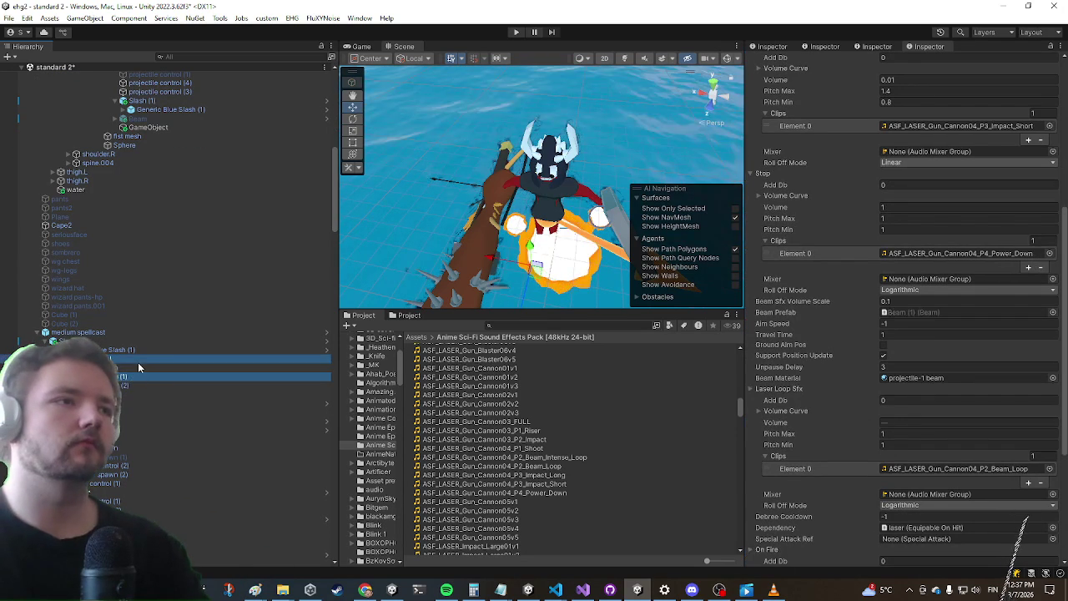
{"action": "left_click", "coordinate": [131, 373]}
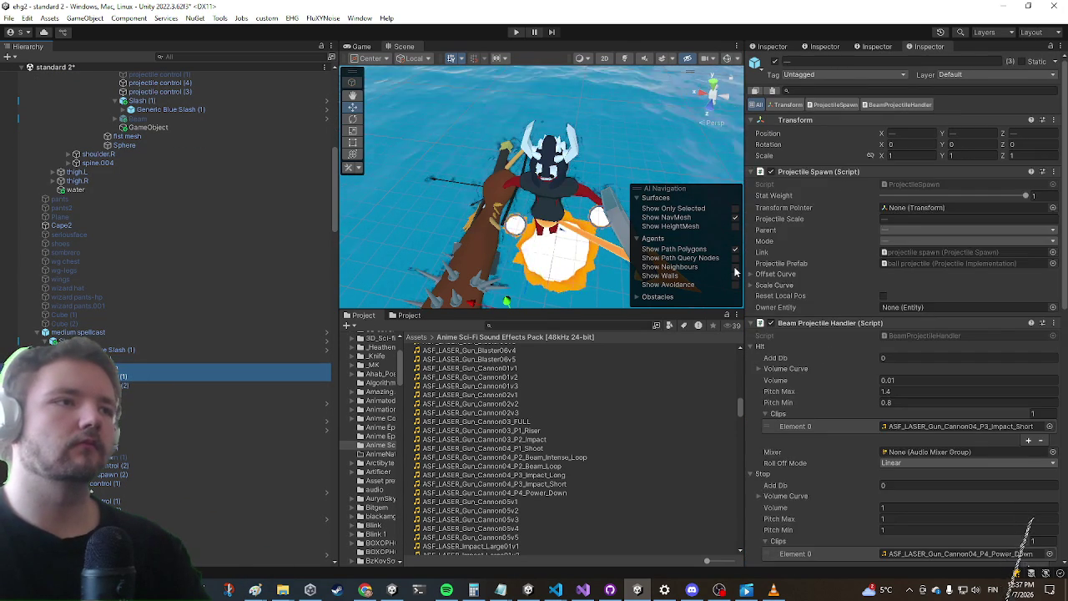
{"action": "scroll", "coordinate": [882, 239], "scroll_direction": "down", "scroll_amount": 5}
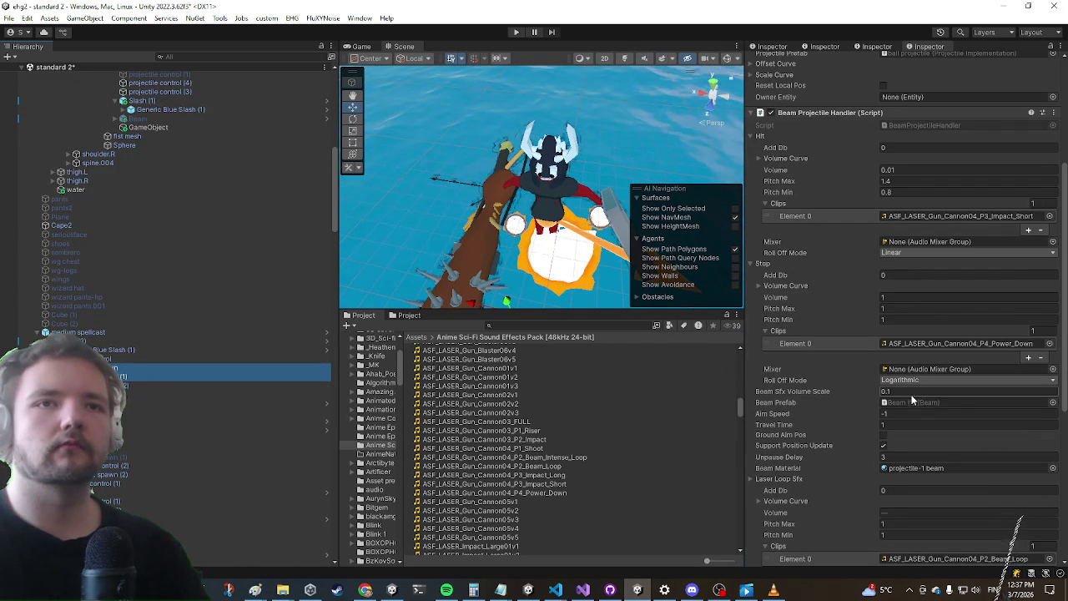
{"action": "type", "text": "0.05"}
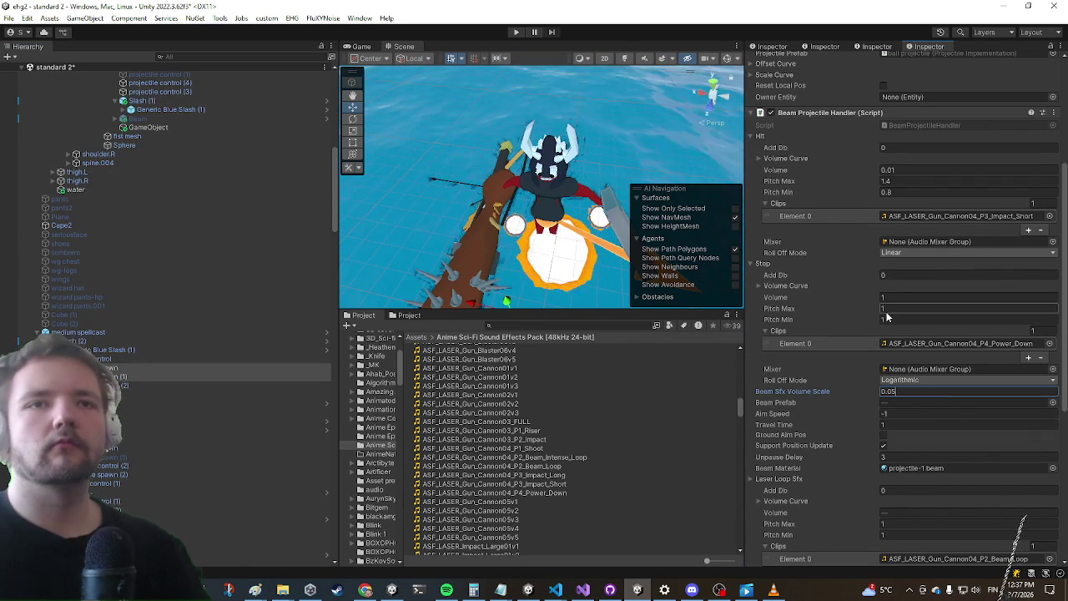
{"action": "key", "text": "ctrl+p"}
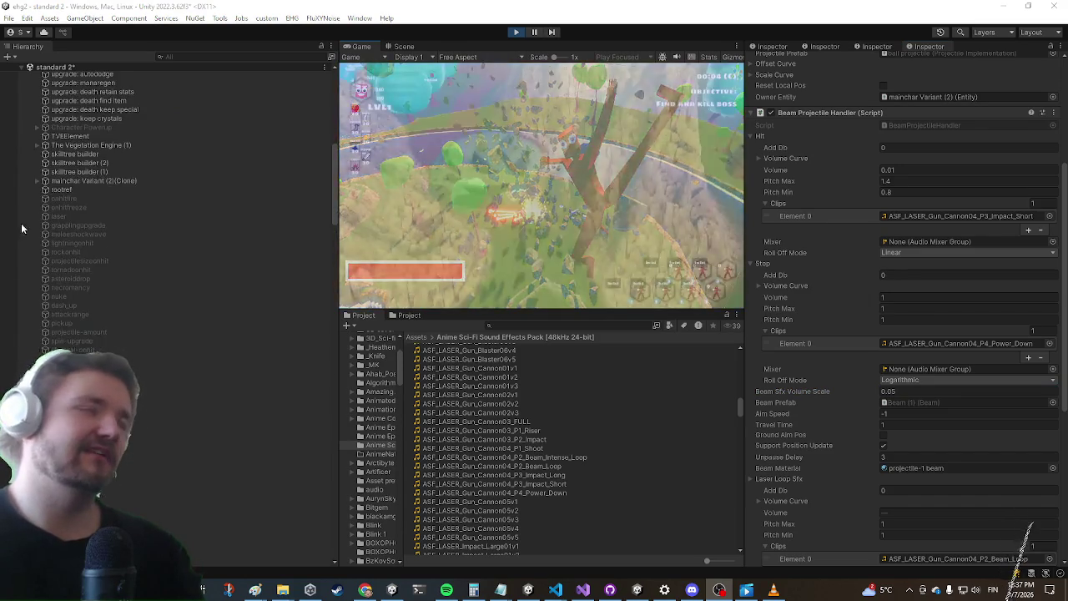
Maximize the Game view, run to the chest, open it and check the Laser item
{"action": "key", "text": "shift+space"}
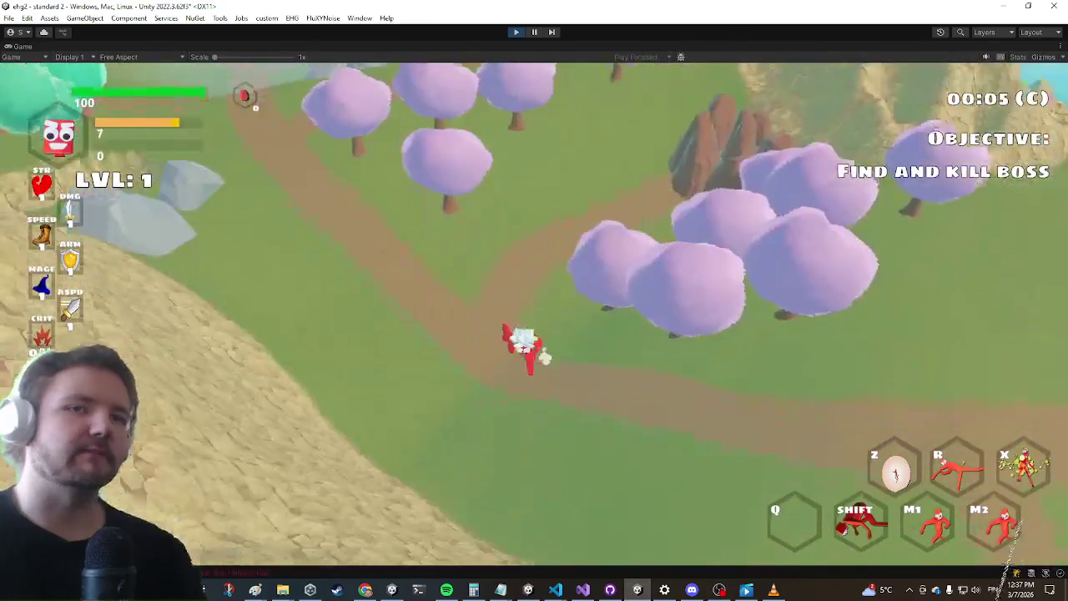
{"action": "key", "text": "w"}
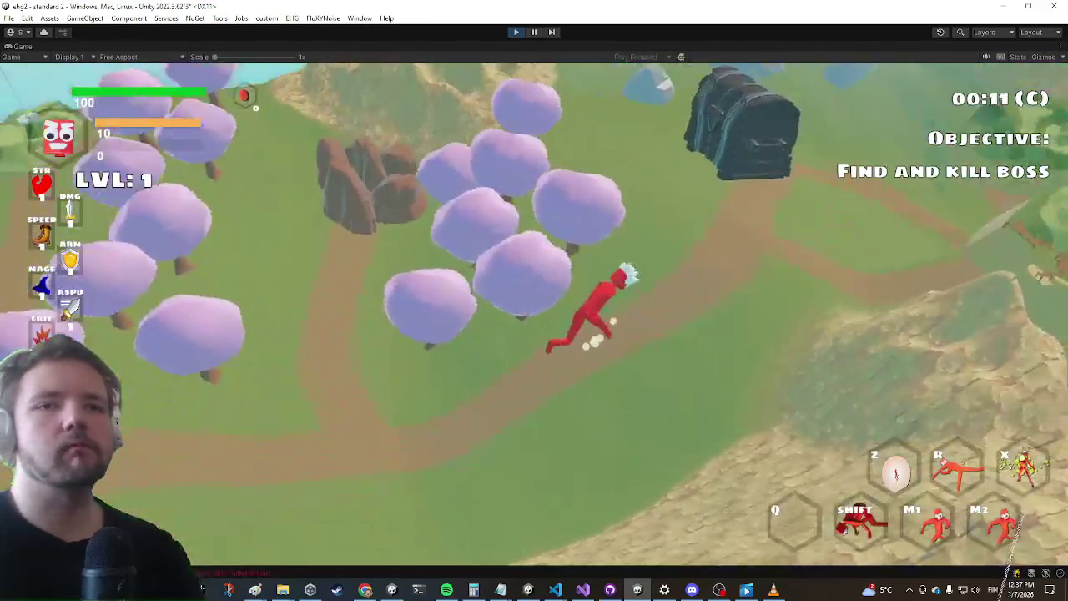
{"action": "key", "text": "w"}
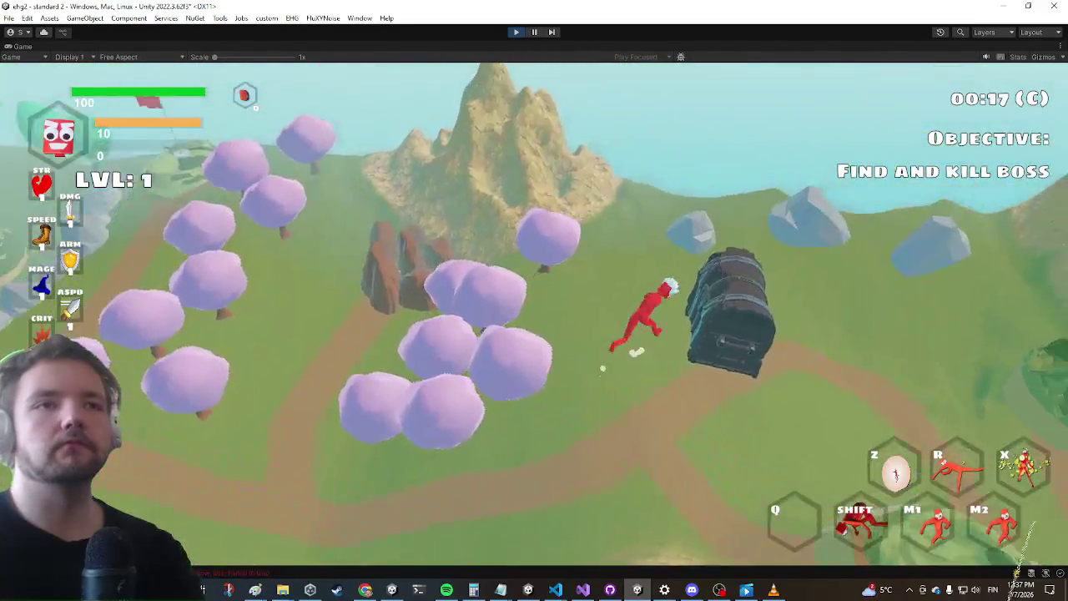
{"action": "key", "text": "e"}
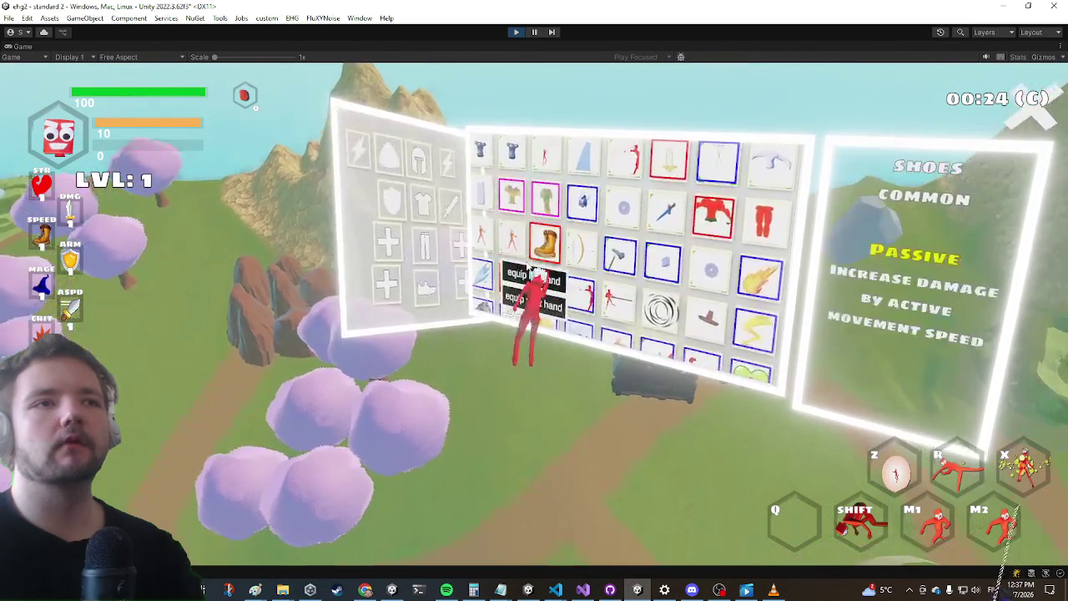
{"action": "left_click", "coordinate": [575, 309]}
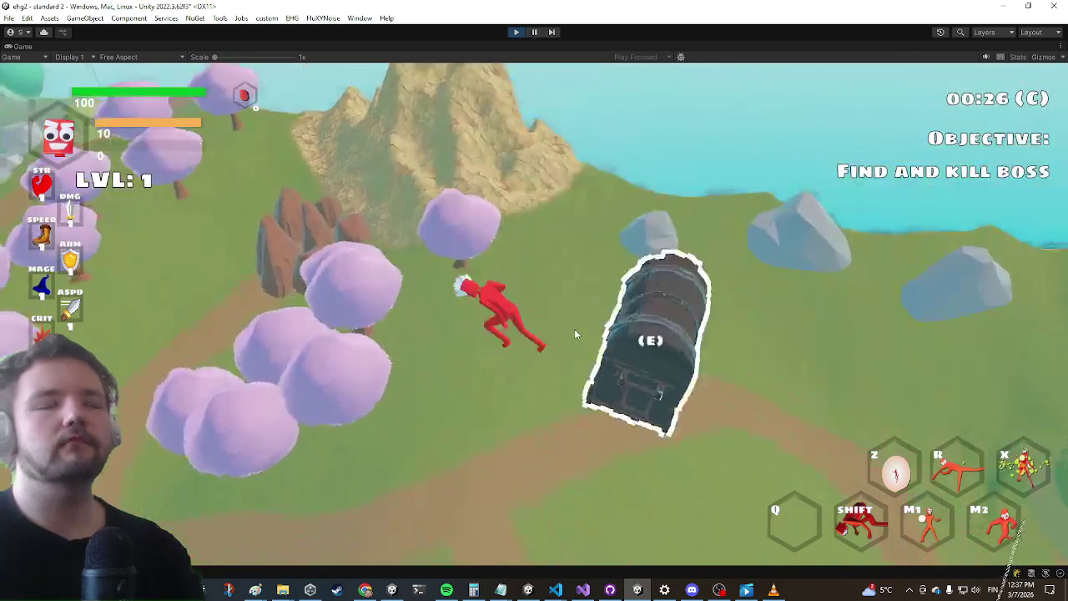
Run past the cliff toward the lake and travel on to the open grassy area
{"action": "key", "text": "a"}
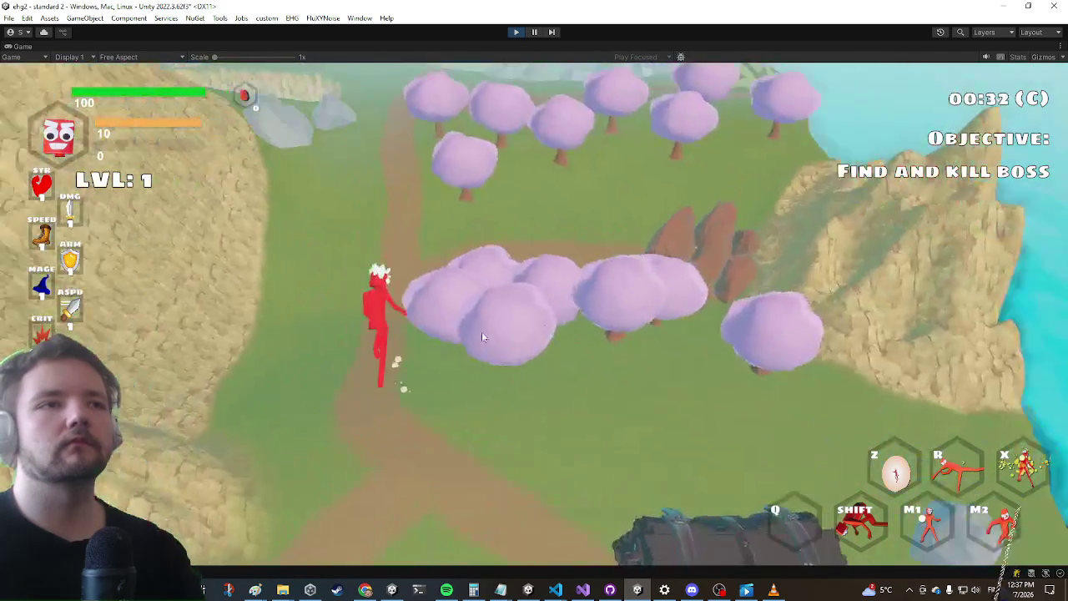
{"action": "key", "text": "w"}
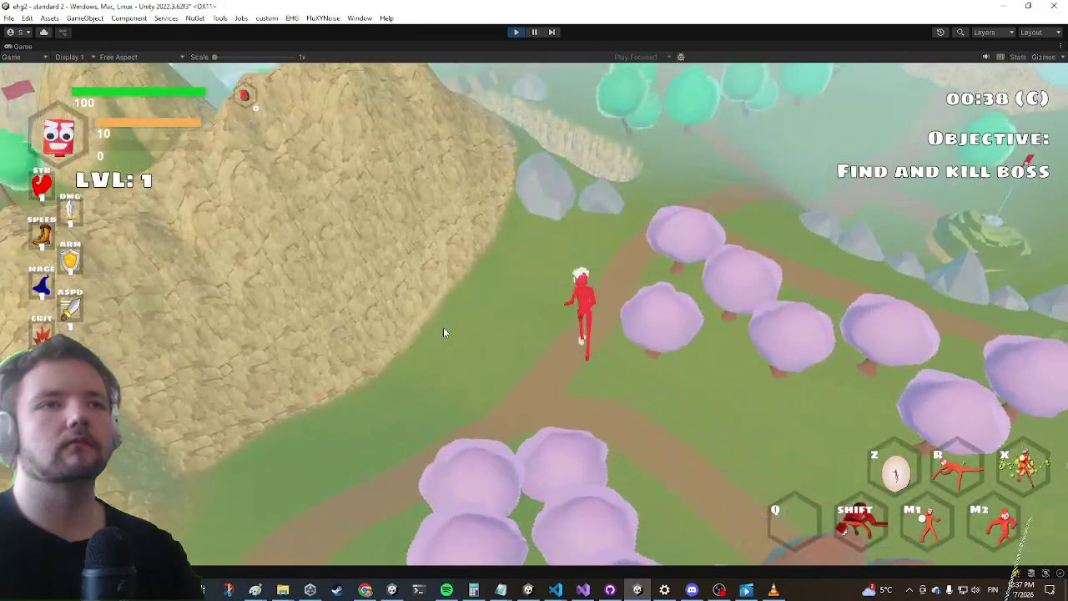
{"action": "key", "text": "d"}
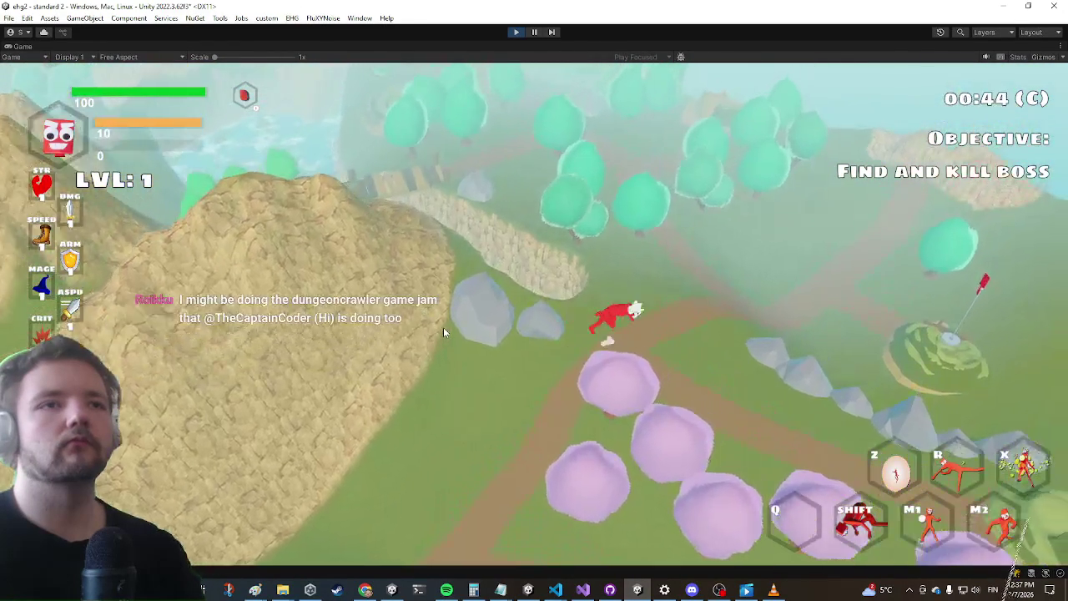
{"action": "key", "text": "w"}
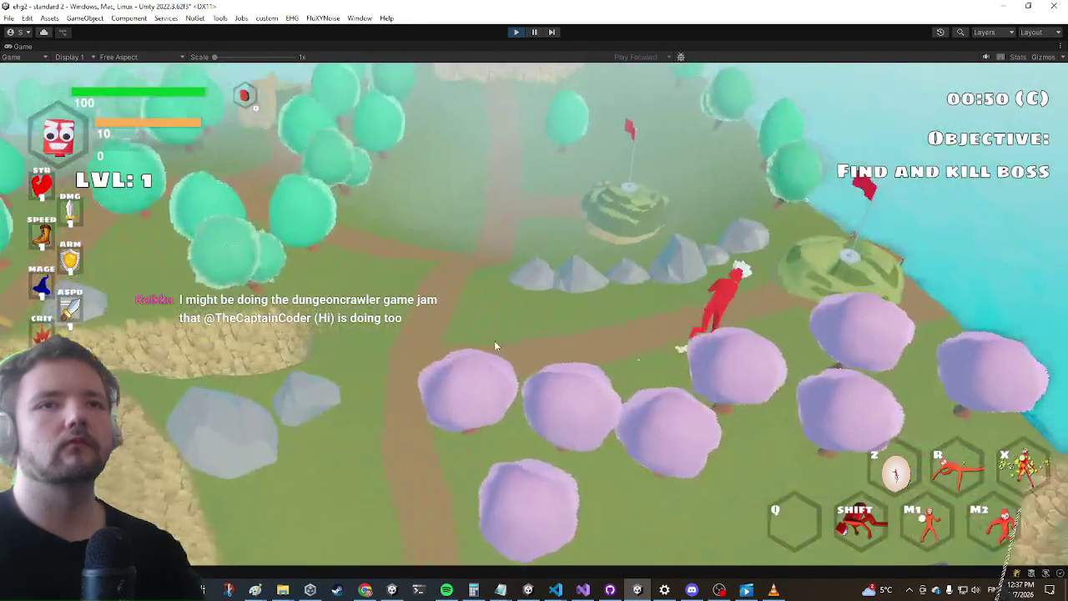
{"action": "key", "text": "e"}
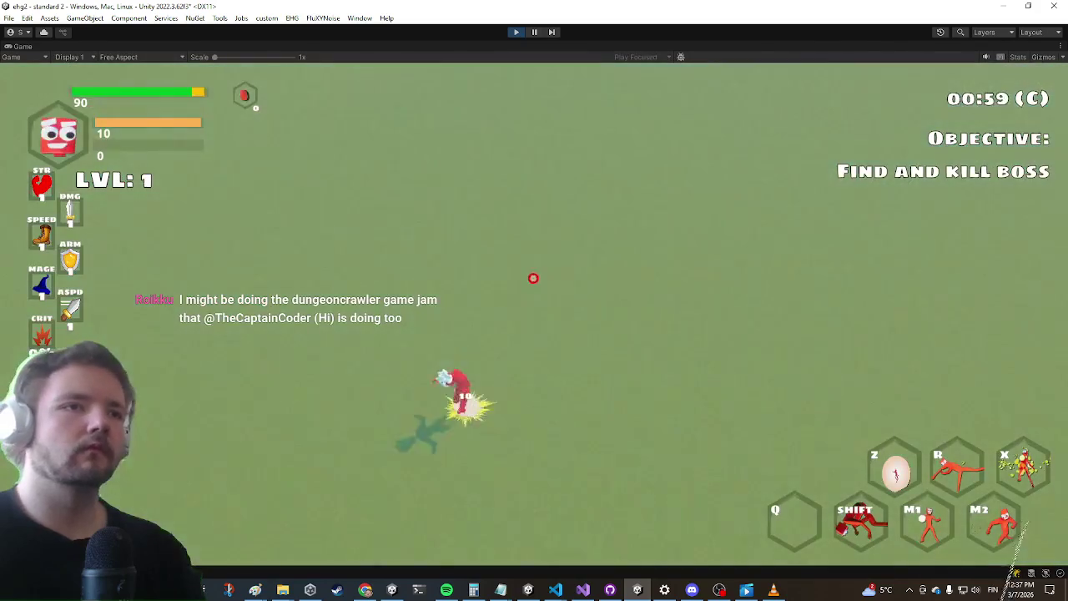
{"action": "key", "text": "w"}
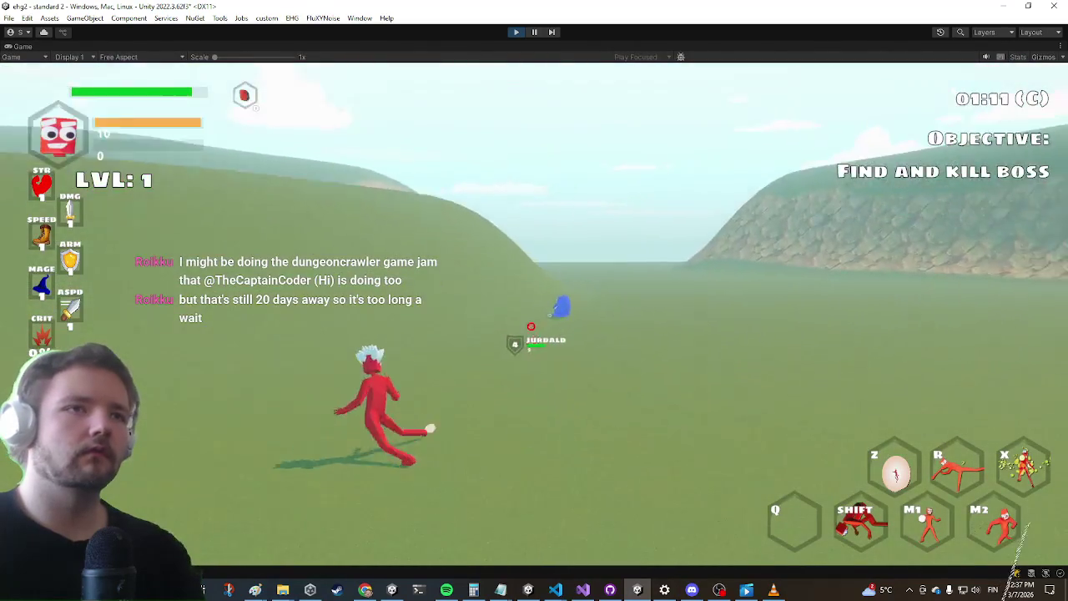
Attack the blue and purple enemies with primary strikes and secondary slashes
{"action": "left_click", "coordinate": [505, 310]}
{"action": "left_click", "coordinate": [425, 316]}
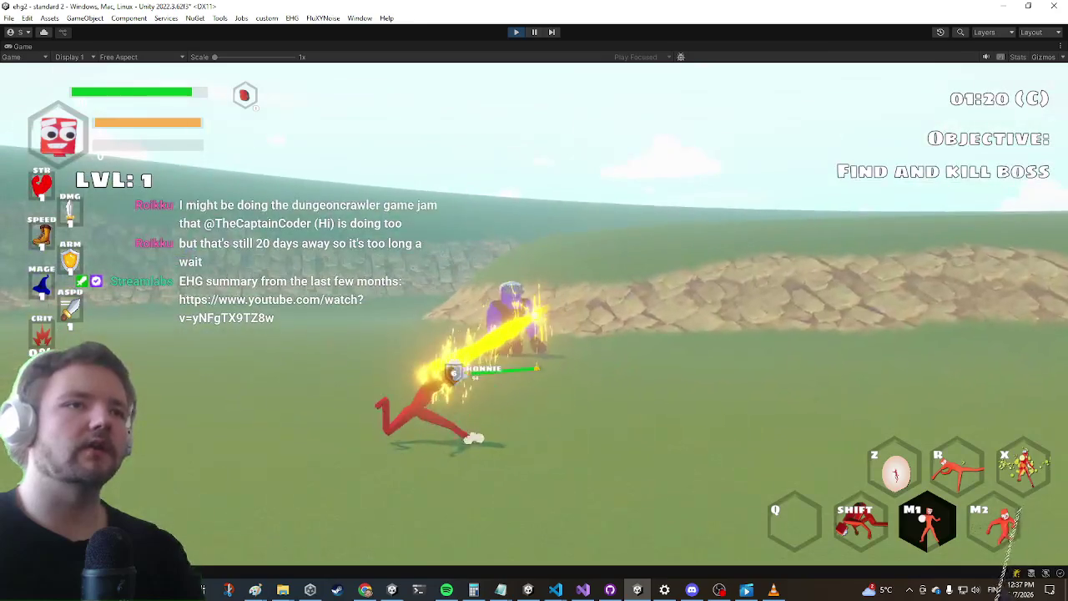
{"action": "left_click", "coordinate": [425, 316]}
{"action": "left_click", "coordinate": [425, 317]}
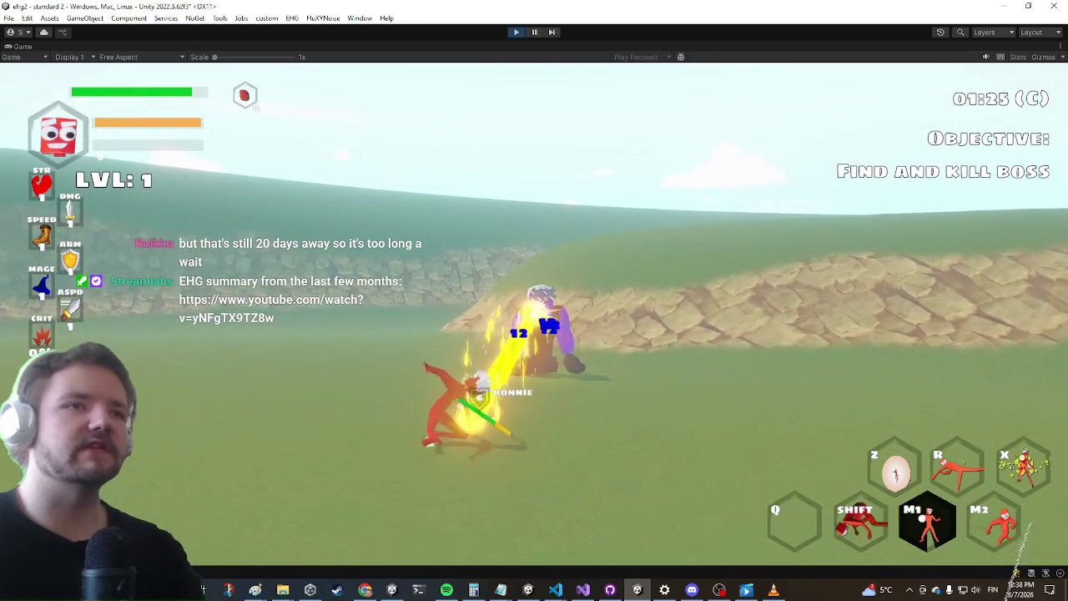
{"action": "right_click", "coordinate": [538, 317]}
{"action": "left_click", "coordinate": [535, 311]}
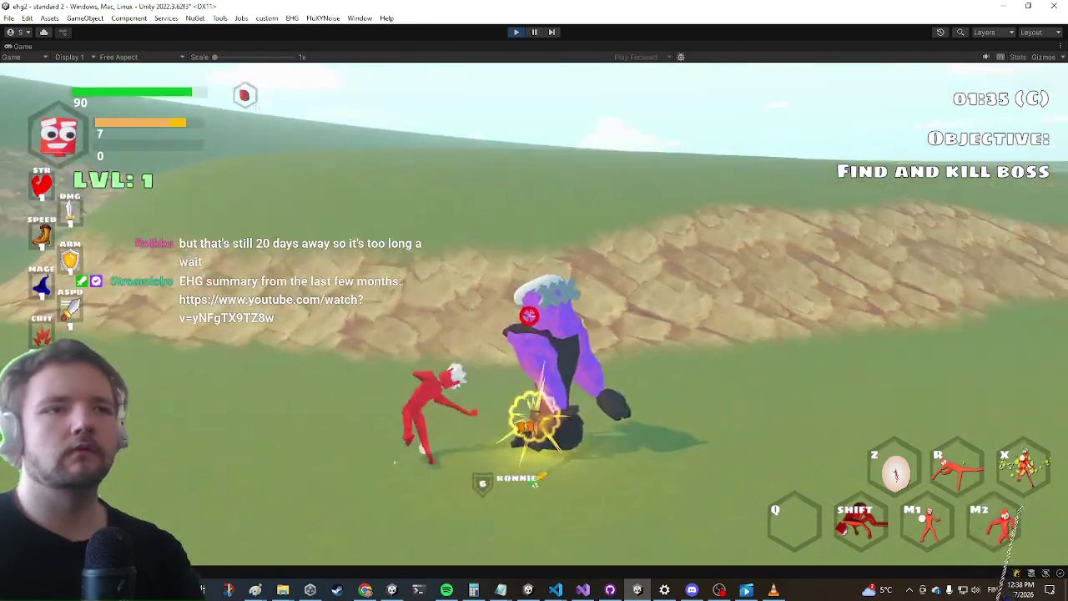
{"action": "right_click", "coordinate": [535, 312]}
{"action": "left_click", "coordinate": [535, 300]}
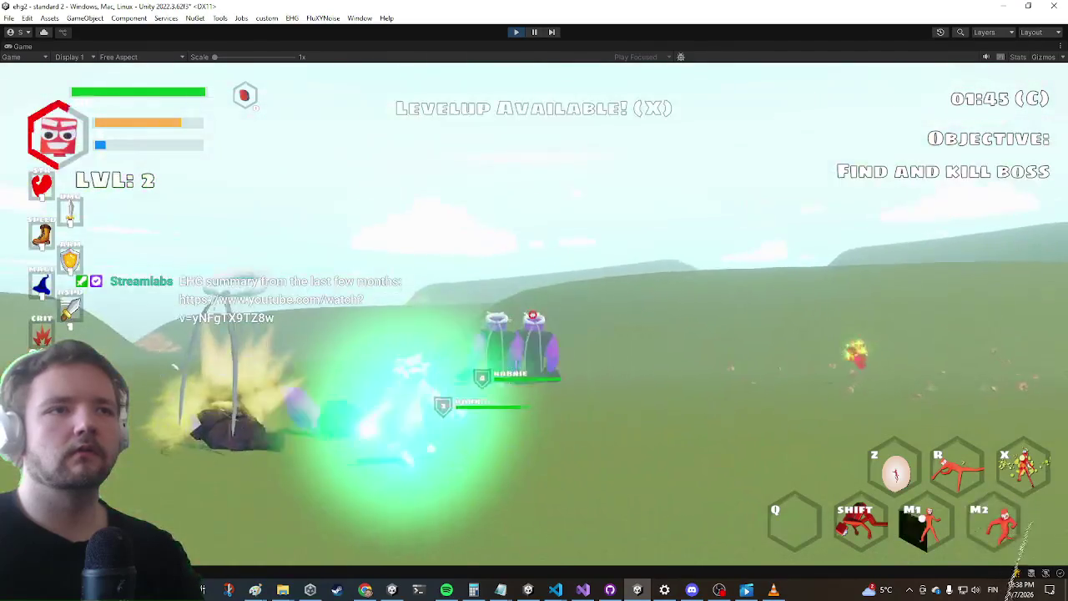
{"action": "left_click", "coordinate": [534, 301]}
{"action": "left_click", "coordinate": [534, 300]}
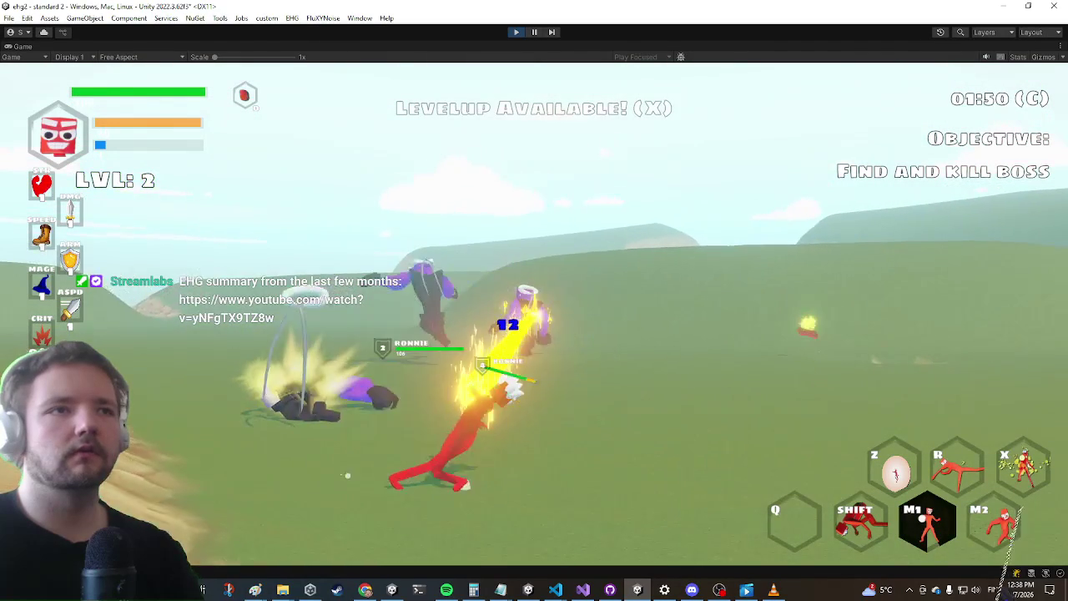
{"action": "left_click", "coordinate": [534, 300]}
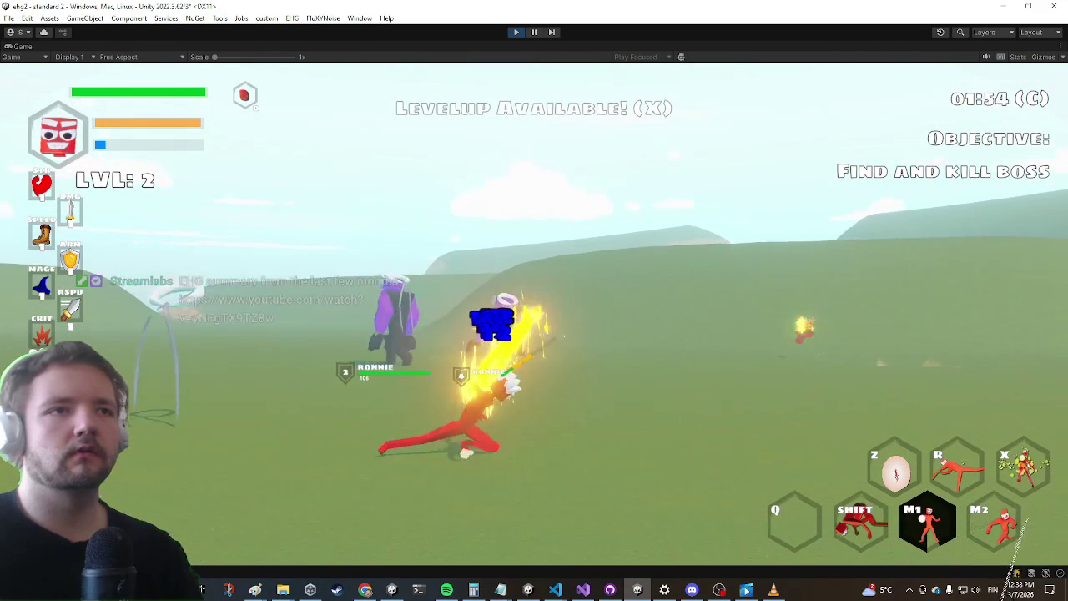
{"action": "left_click", "coordinate": [534, 300]}
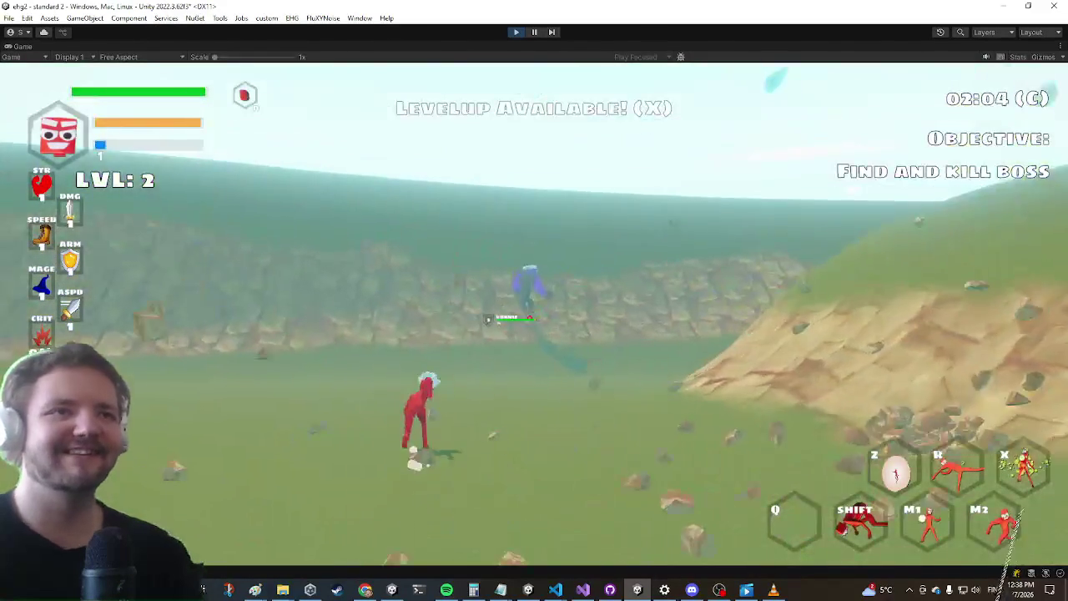
Keep blasting the zombie by the rocky wall with energy strikes, dashing forward midway
{"action": "left_click", "coordinate": [531, 312]}
{"action": "left_click", "coordinate": [532, 312]}
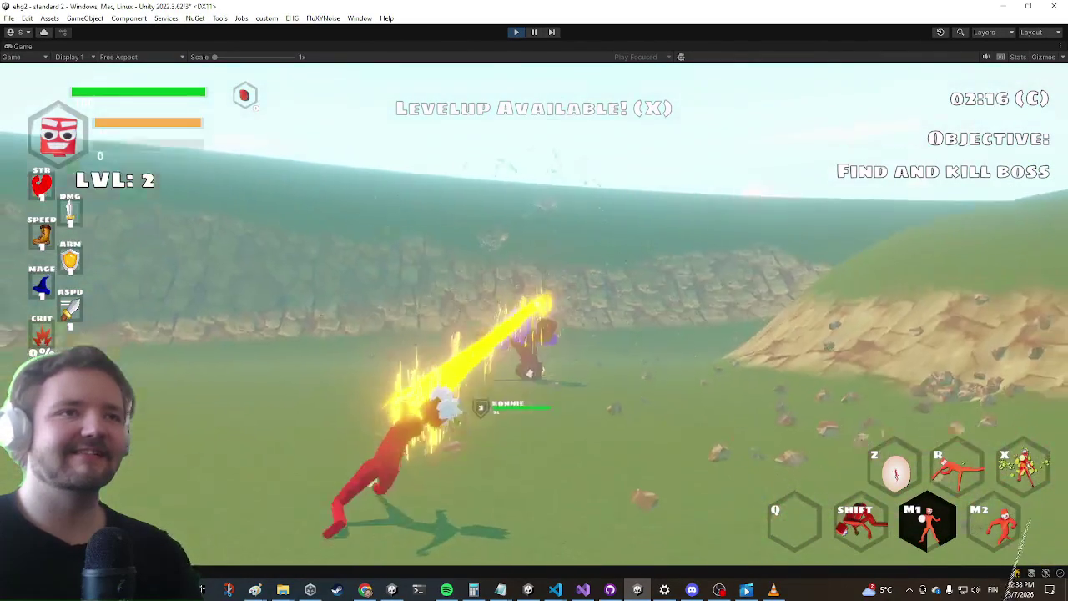
{"action": "left_click", "coordinate": [532, 313]}
{"action": "left_click", "coordinate": [532, 312]}
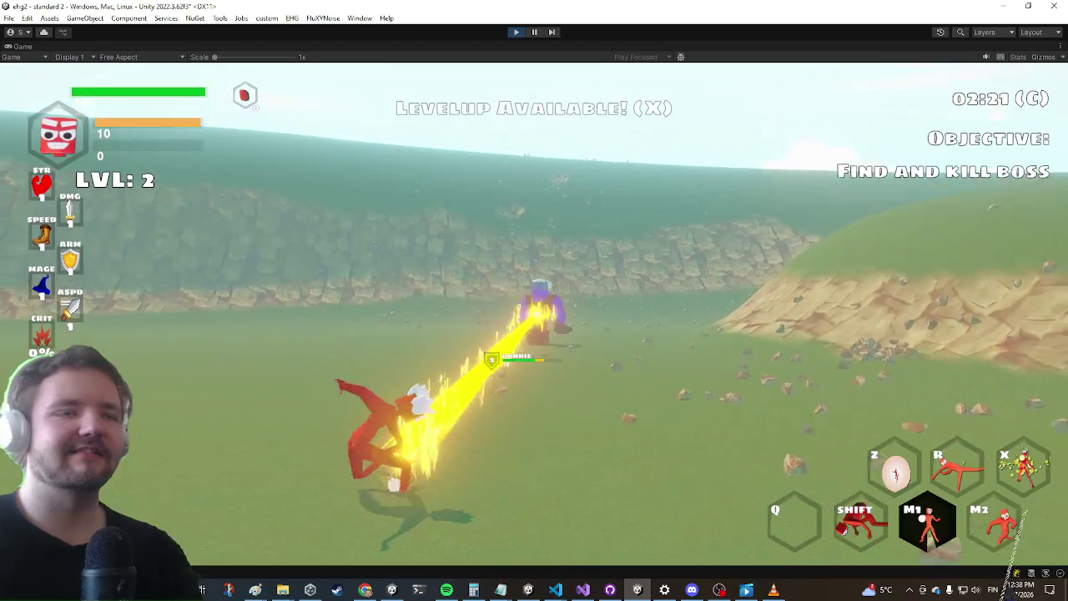
{"action": "key", "text": "shift"}
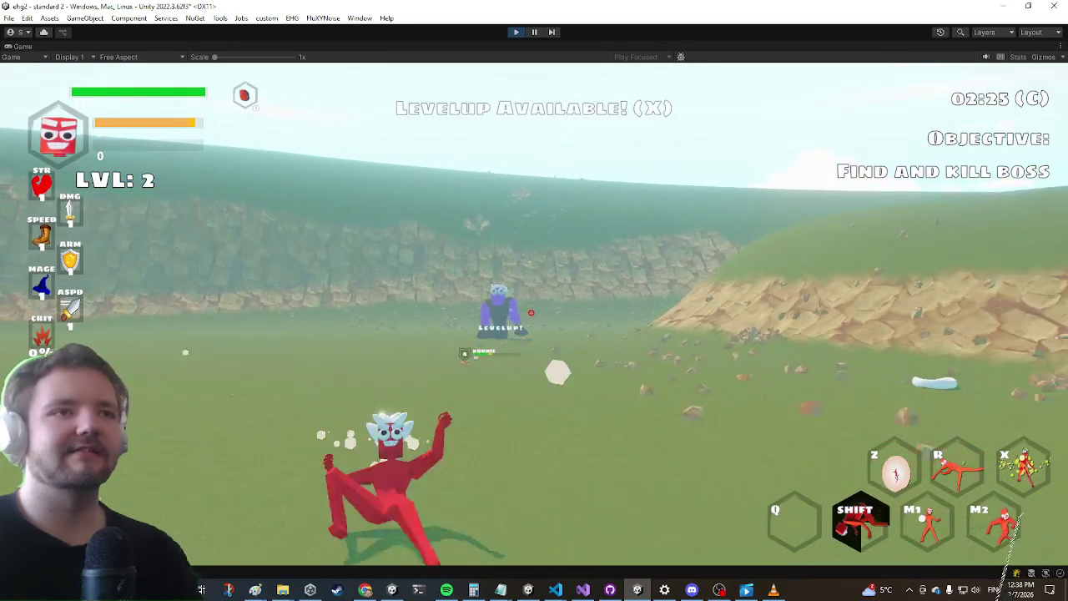
{"action": "left_click", "coordinate": [532, 312]}
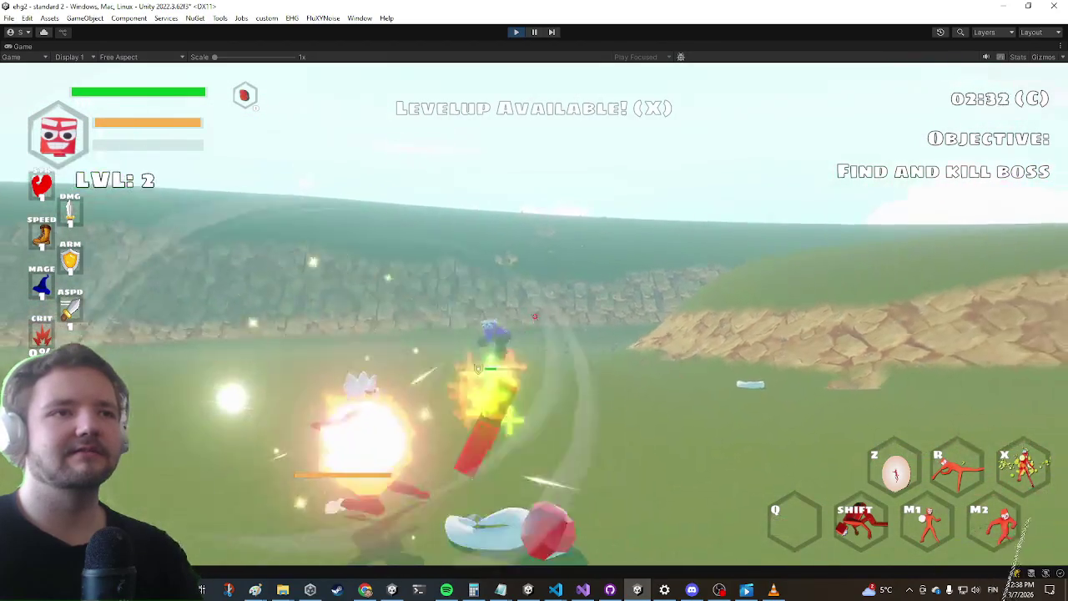
{"action": "left_click", "coordinate": [535, 316]}
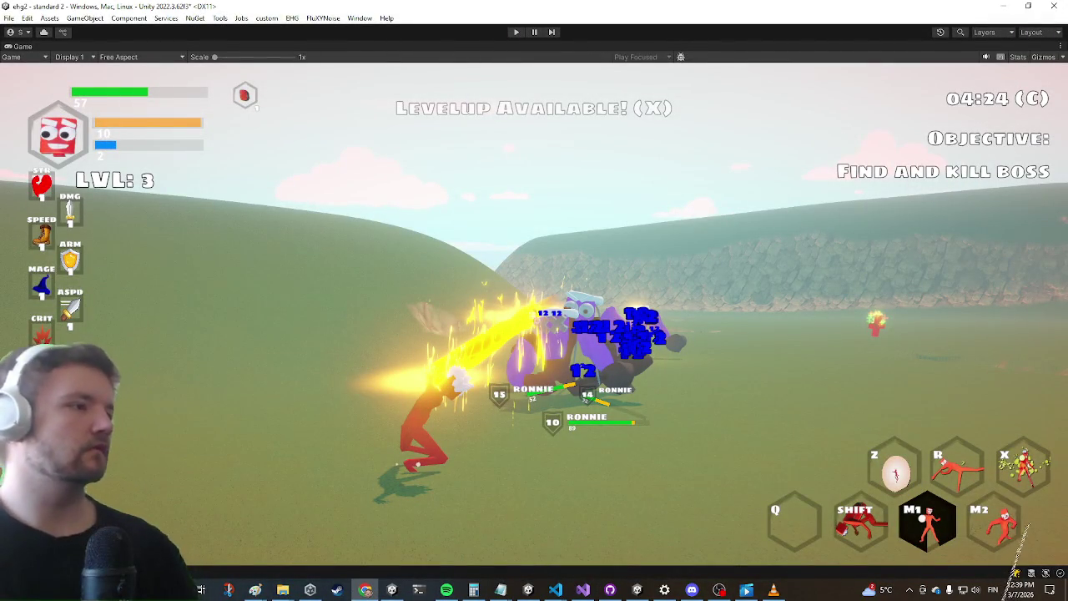
Exit Play mode with Ctrl+P once the character has reached level 3
{"action": "key", "text": "ctrl+p"}
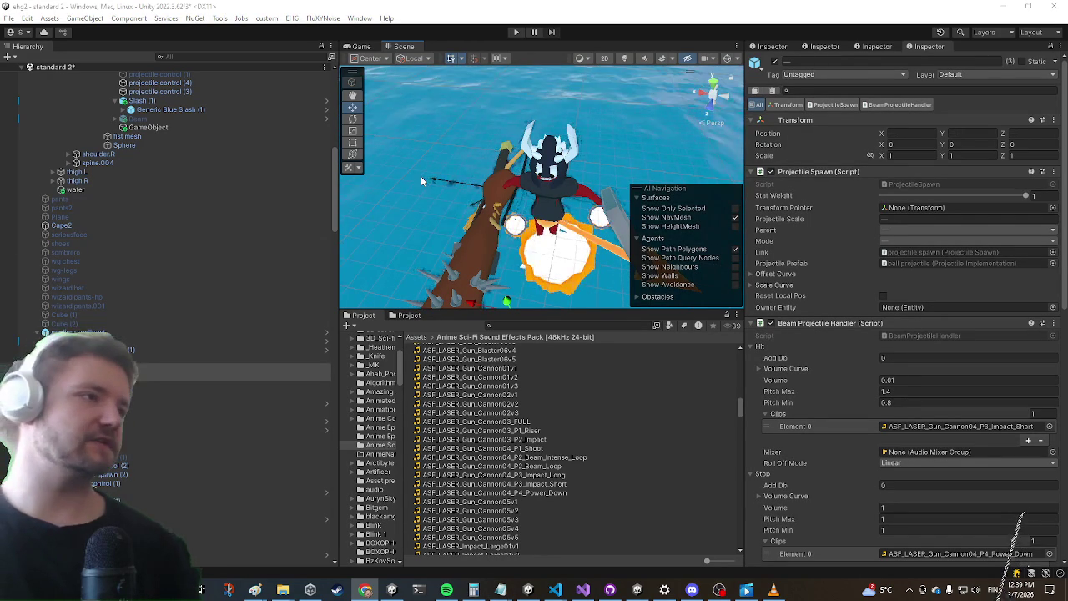
Orbit the Scene view down onto the character and save the standard 2 scene
{"action": "left_click_drag", "start_coordinate": [476, 179], "coordinate": [463, 195]}
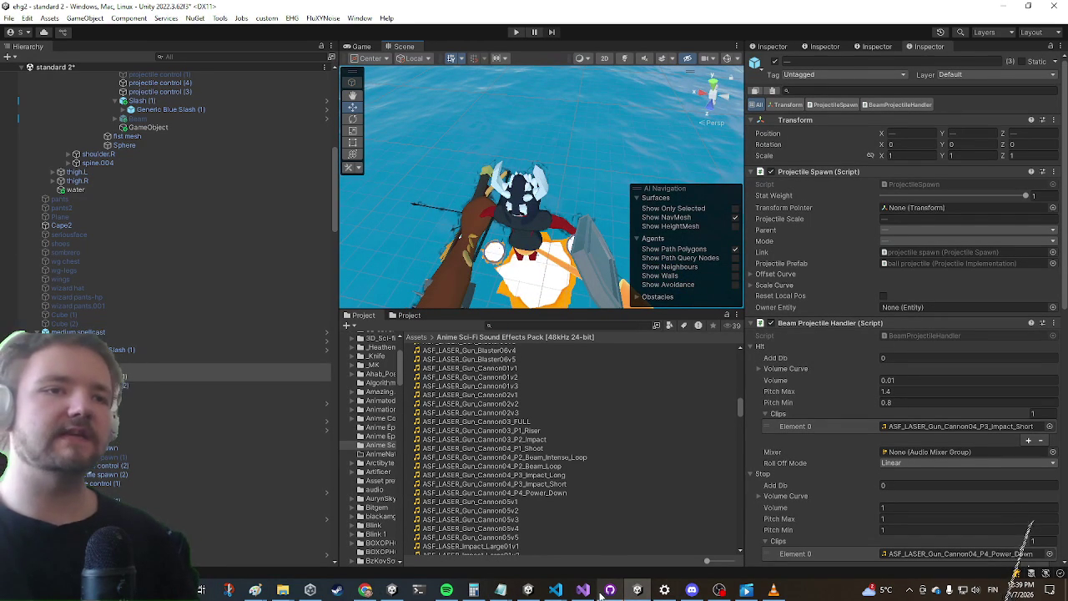
{"action": "key", "text": "ctrl+s"}
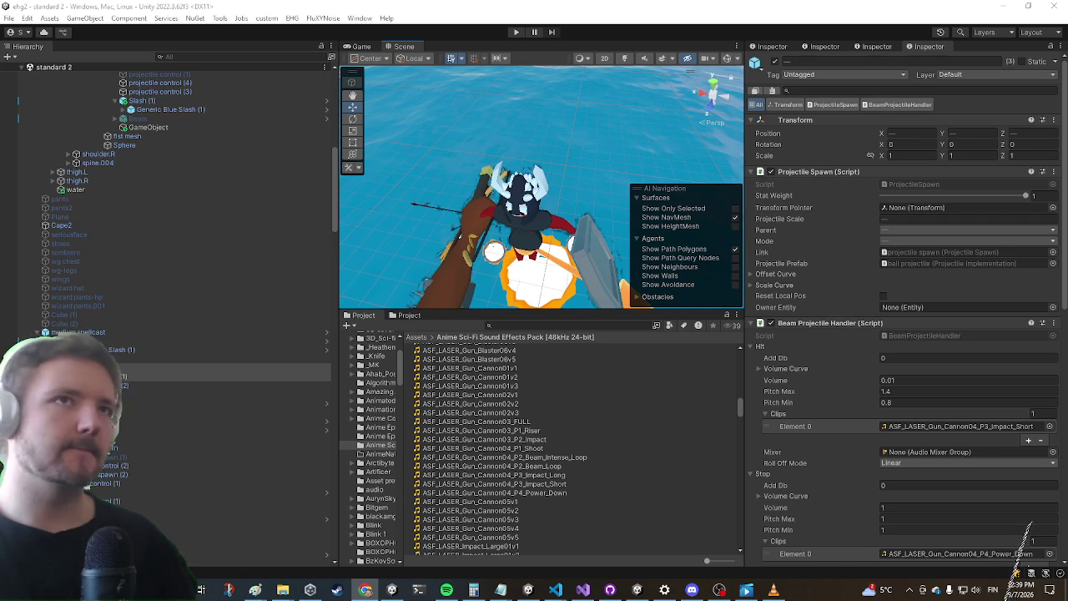
{"action": "scroll", "coordinate": [124, 398], "scroll_direction": "up", "scroll_amount": 5}
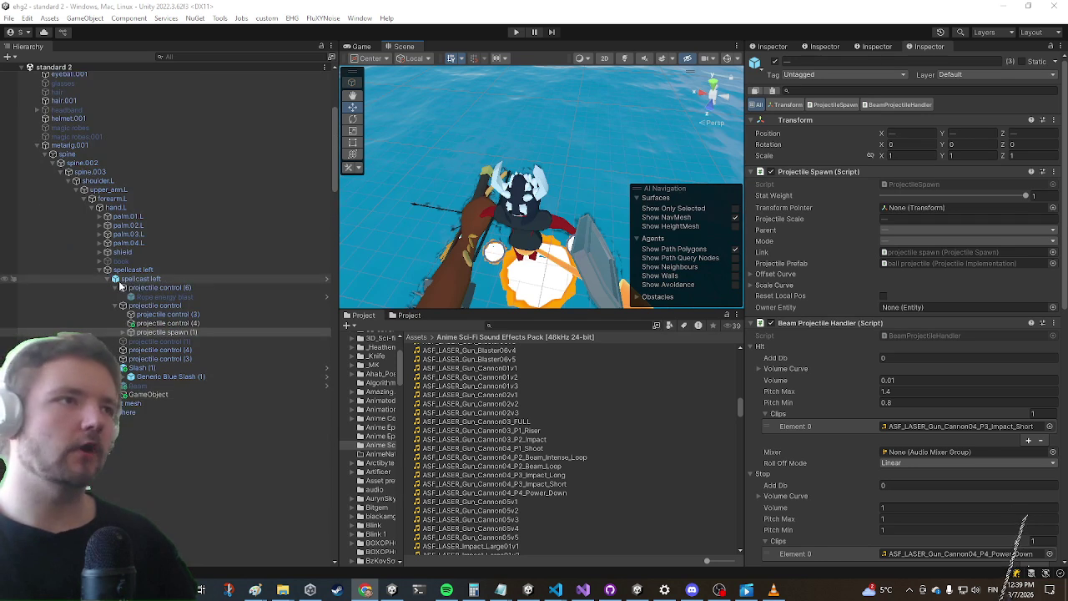
Select ball projectile under spellcast left > projectile control > projectile spawn (1), and ping its AEC_Combat_Skill_Cast_04_P1 spawn clip
{"action": "left_click", "coordinate": [121, 281]}
{"action": "scroll", "coordinate": [934, 274], "scroll_direction": "down", "scroll_amount": 10}
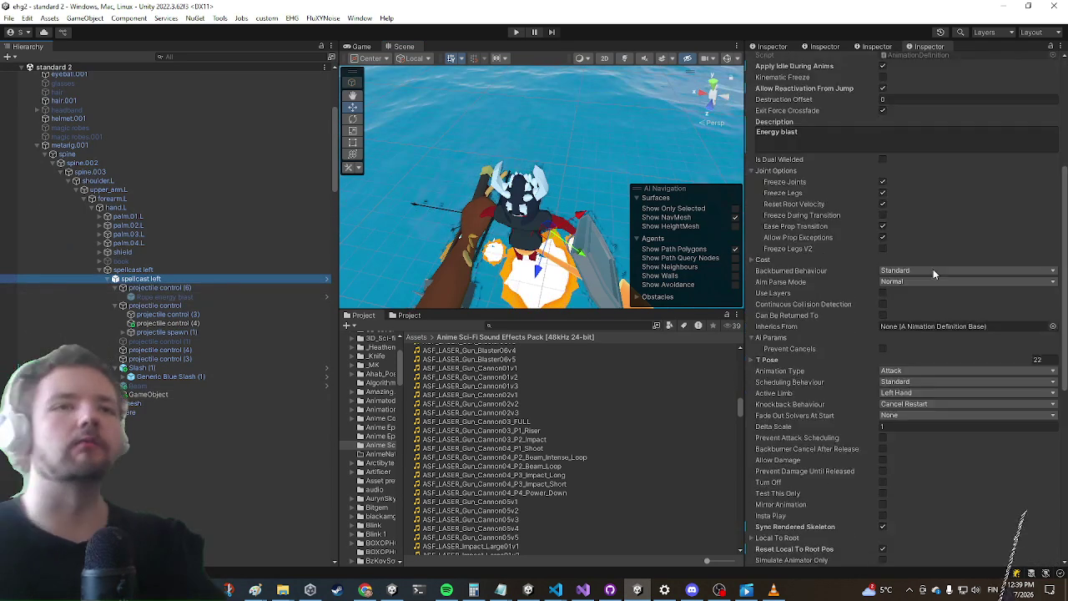
{"action": "scroll", "coordinate": [933, 280], "scroll_direction": "down", "scroll_amount": 3}
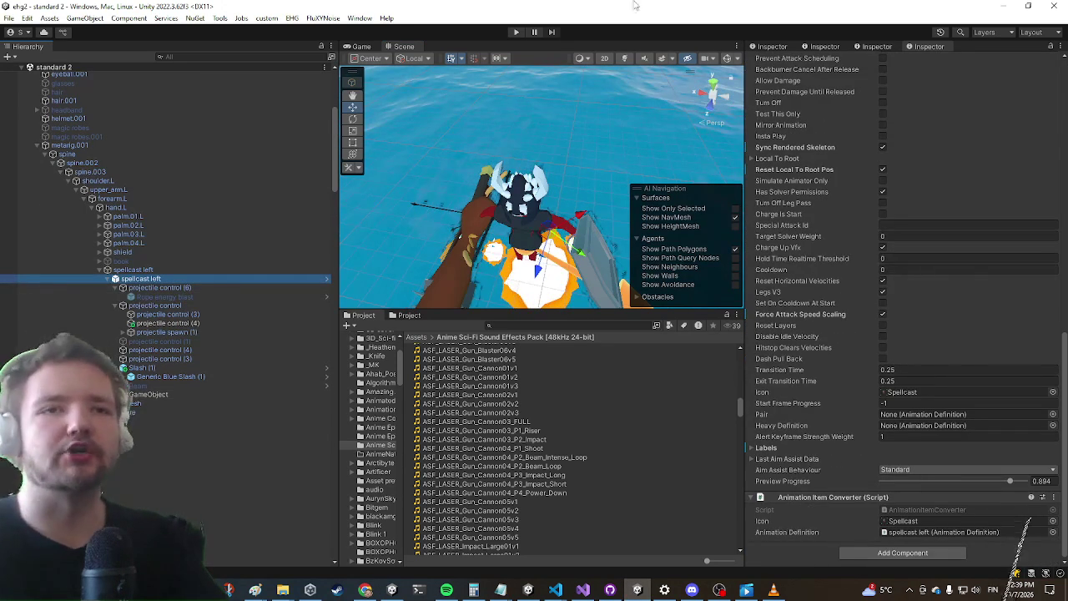
{"action": "left_click", "coordinate": [144, 306]}
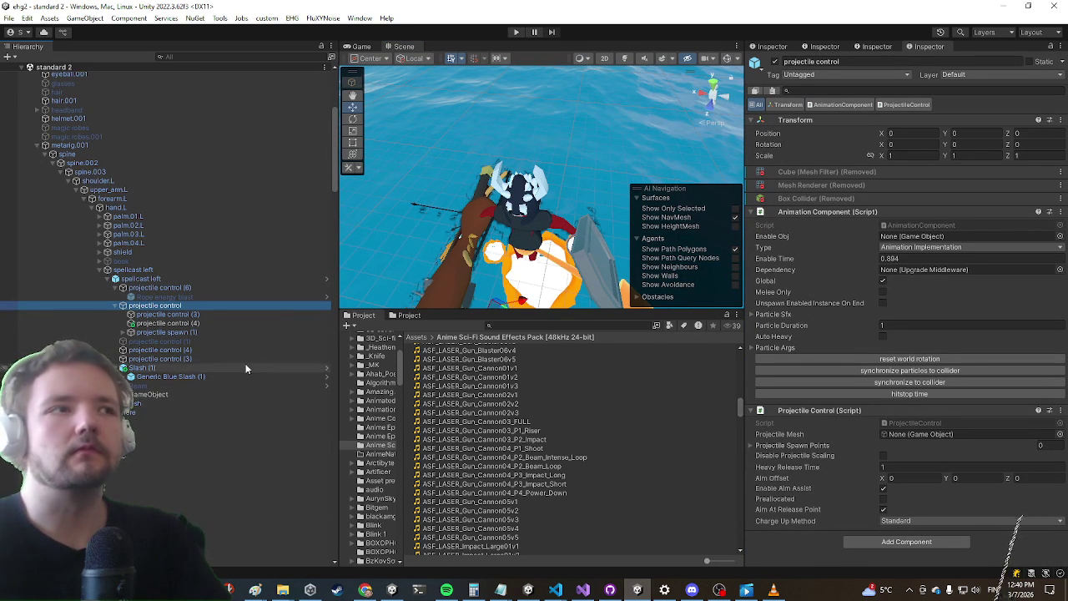
{"action": "left_click", "coordinate": [123, 333]}
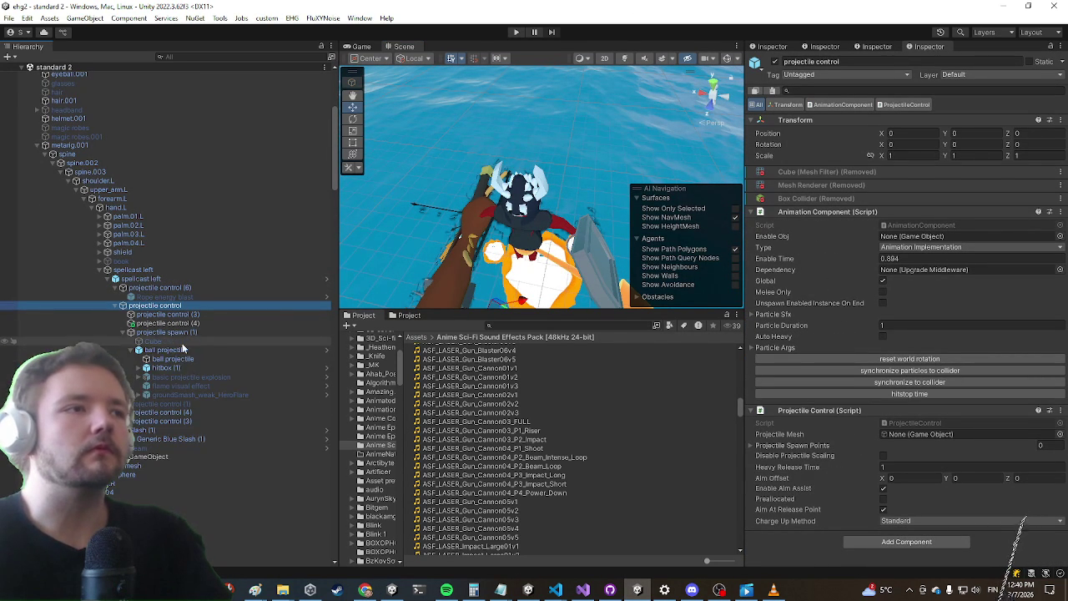
{"action": "left_click", "coordinate": [171, 350]}
{"action": "scroll", "coordinate": [1027, 358], "scroll_direction": "down", "scroll_amount": 10}
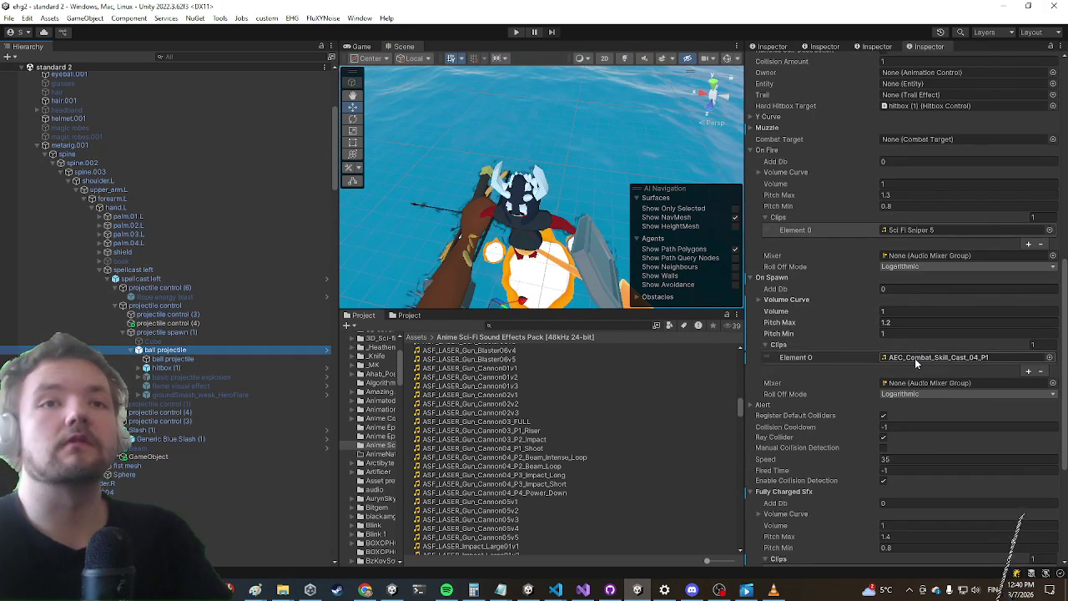
{"action": "left_click", "coordinate": [915, 358]}
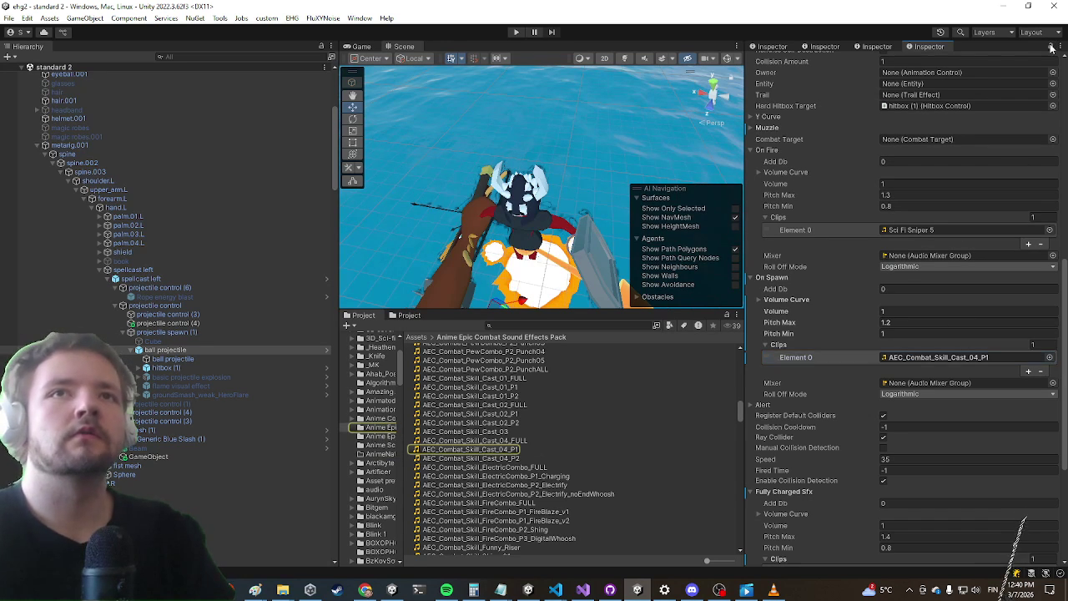
Audition the AEC_Combat_Skill_Cast_02_P1 and Punch05 clips, then return to the top-level Assets folder
{"action": "left_click", "coordinate": [472, 416]}
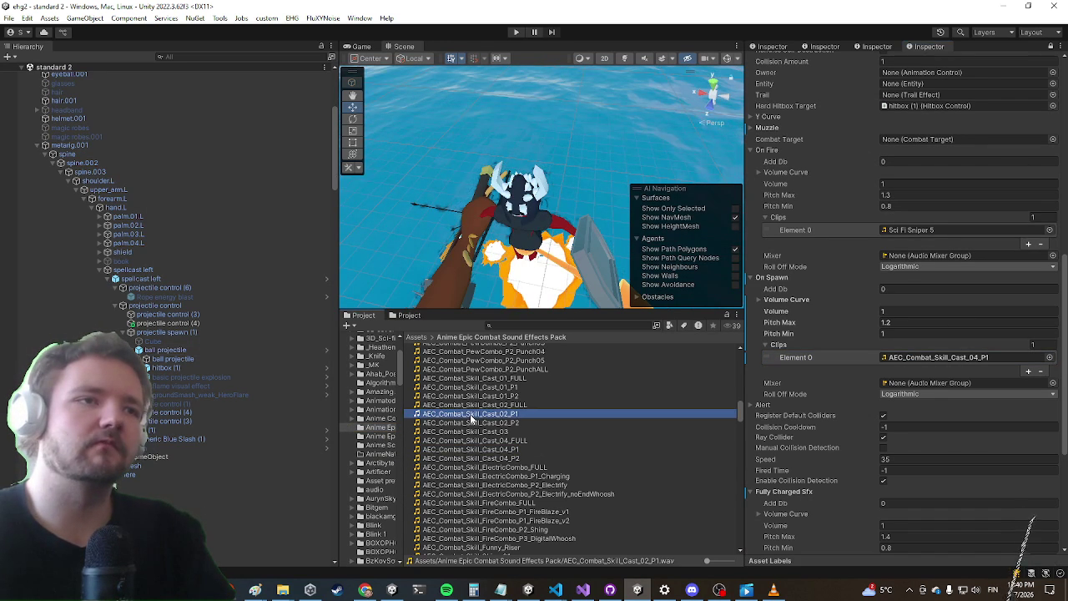
{"action": "left_click", "coordinate": [472, 417]}
{"action": "scroll", "coordinate": [505, 402], "scroll_direction": "up", "scroll_amount": 2}
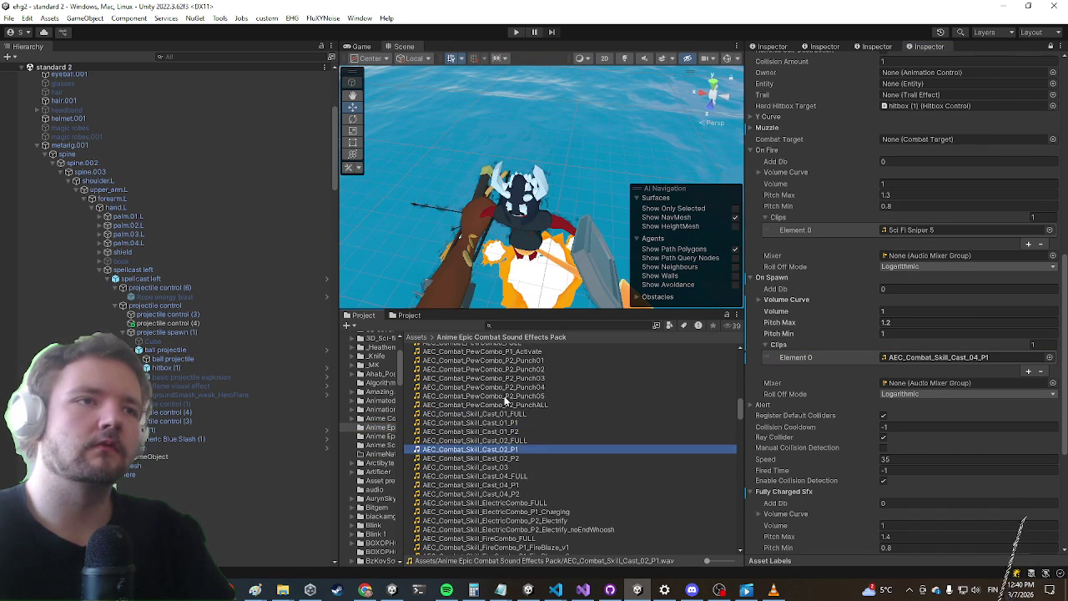
{"action": "left_click", "coordinate": [492, 396]}
{"action": "left_click", "coordinate": [427, 338]}
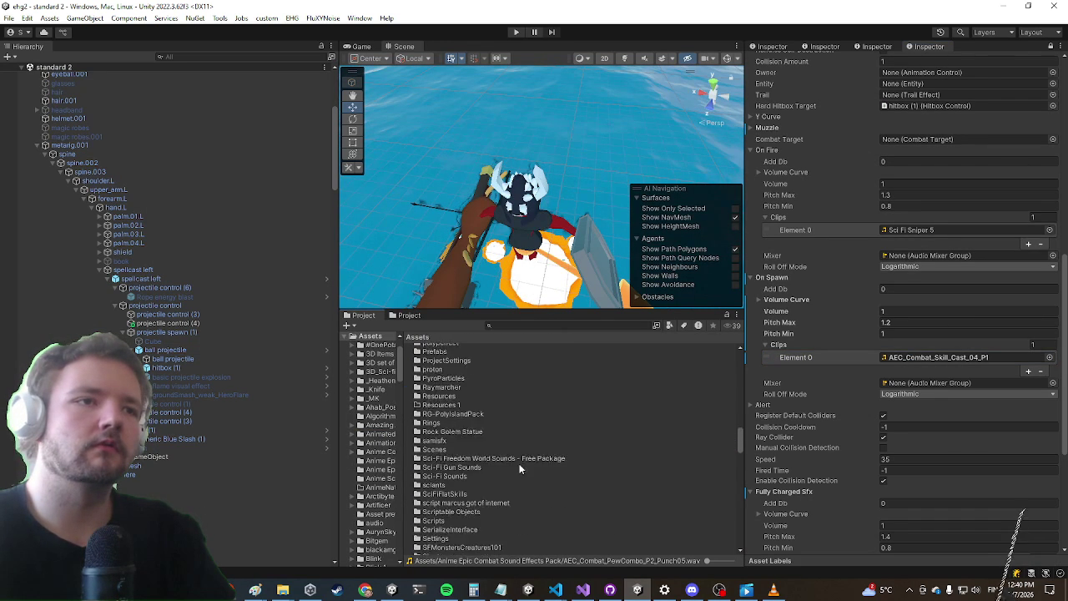
{"action": "scroll", "coordinate": [520, 464], "scroll_direction": "down", "scroll_amount": 10}
{"action": "scroll", "coordinate": [488, 471], "scroll_direction": "up", "scroll_amount": 12}
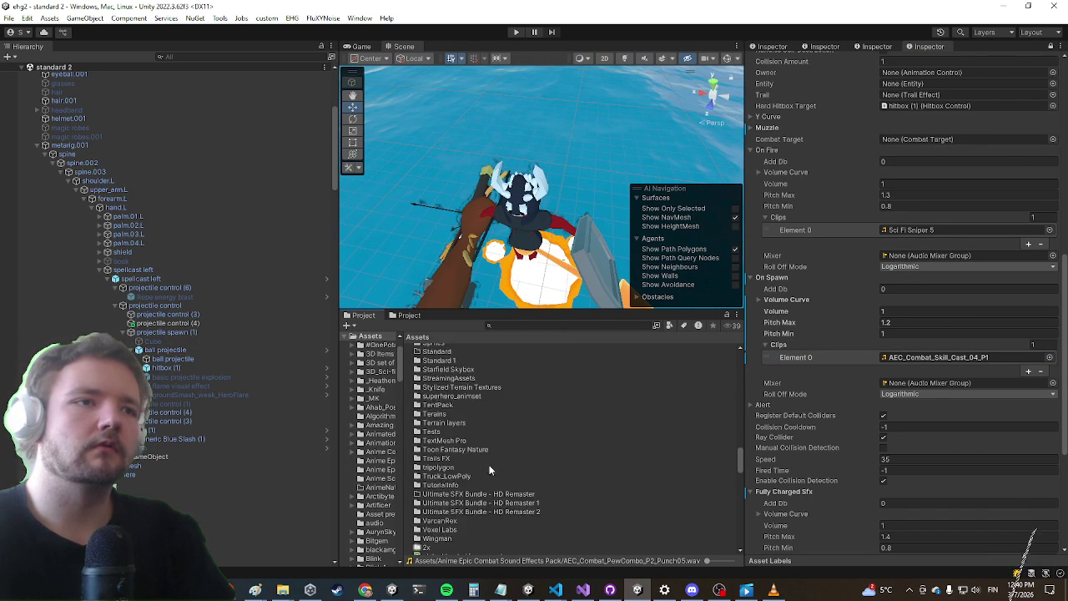
{"action": "scroll", "coordinate": [480, 450], "scroll_direction": "up", "scroll_amount": 15}
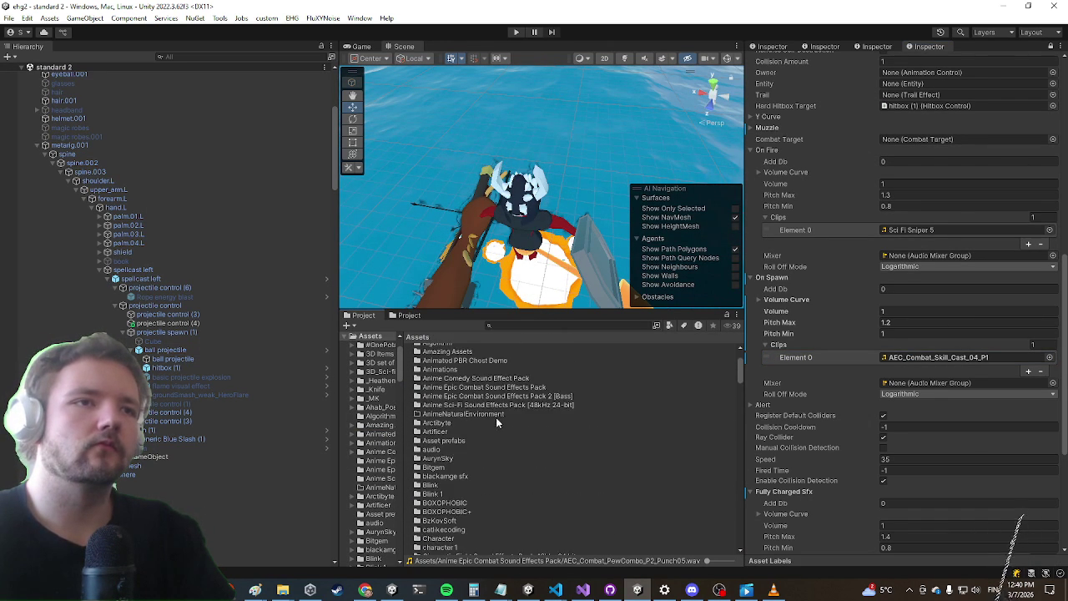
Open the Anime Sci-Fi Sound Effects Pack folder and scroll through its clips
{"action": "double_click", "coordinate": [498, 405]}
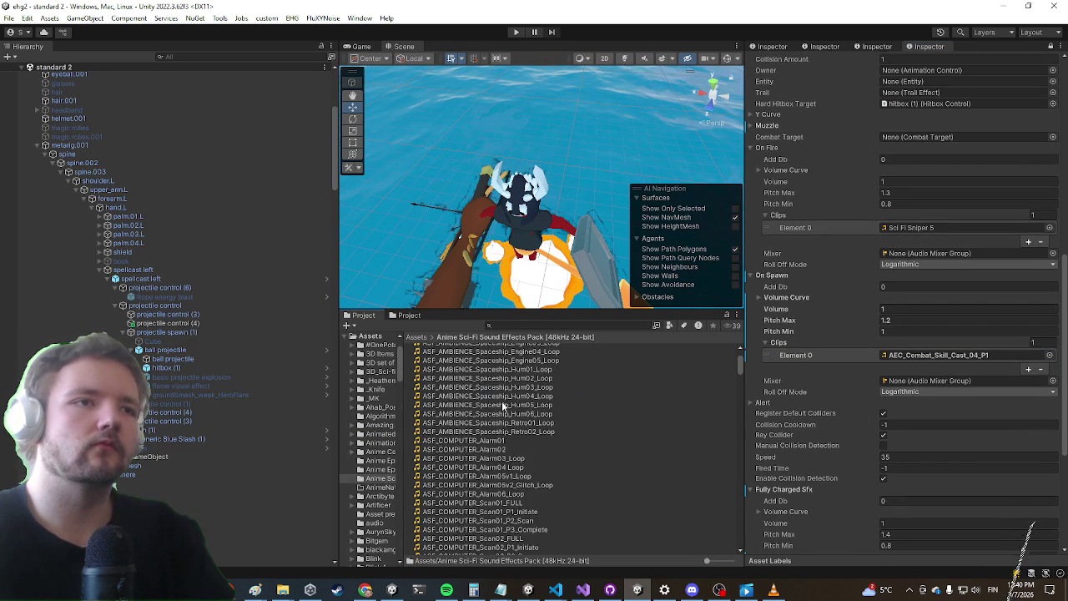
{"action": "scroll", "coordinate": [549, 370], "scroll_direction": "down", "scroll_amount": 2}
{"action": "scroll", "coordinate": [539, 390], "scroll_direction": "down", "scroll_amount": 5}
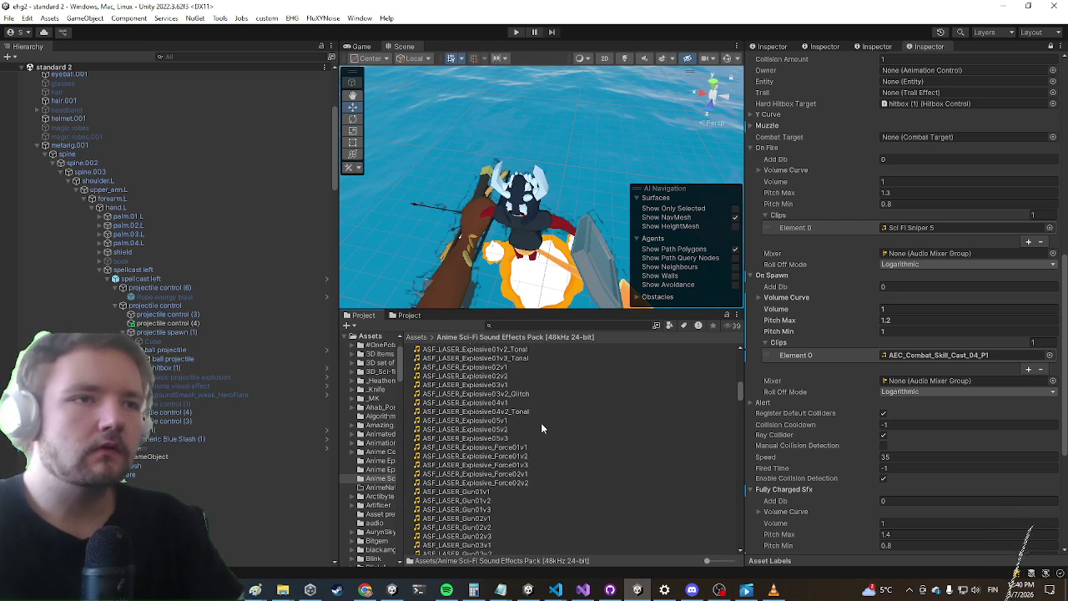
{"action": "scroll", "coordinate": [541, 427], "scroll_direction": "up", "scroll_amount": 10}
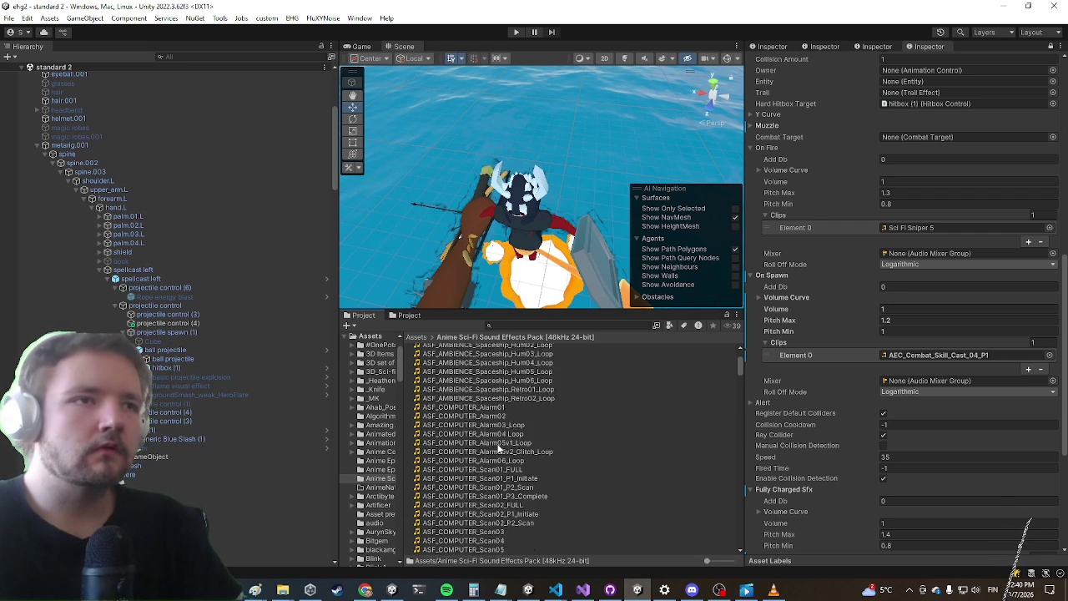
{"action": "scroll", "coordinate": [486, 455], "scroll_direction": "down", "scroll_amount": 8}
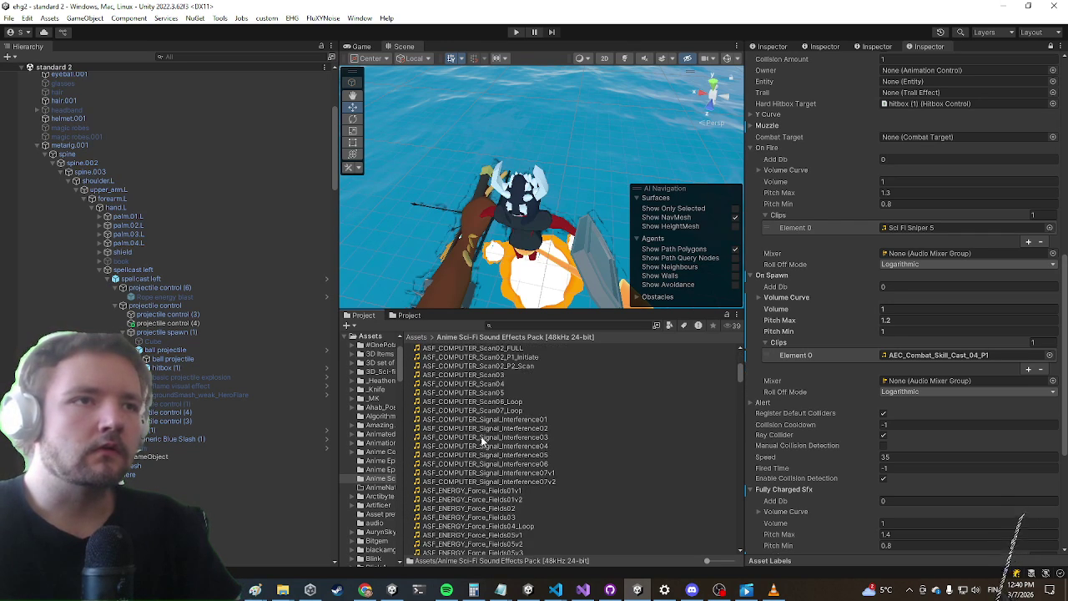
{"action": "scroll", "coordinate": [498, 380], "scroll_direction": "down", "scroll_amount": 15}
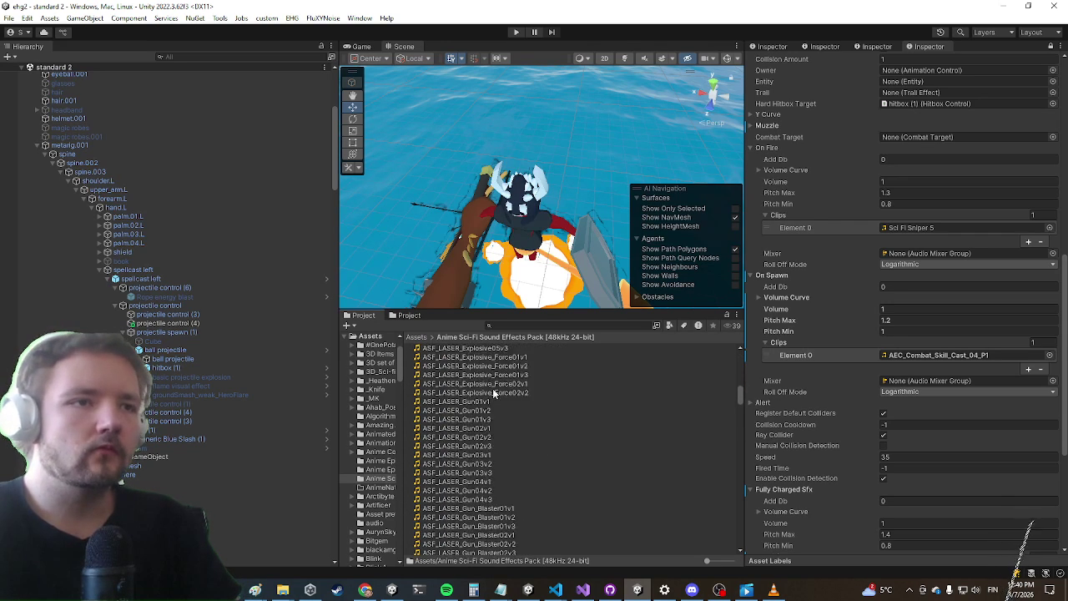
{"action": "scroll", "coordinate": [491, 397], "scroll_direction": "down", "scroll_amount": 5}
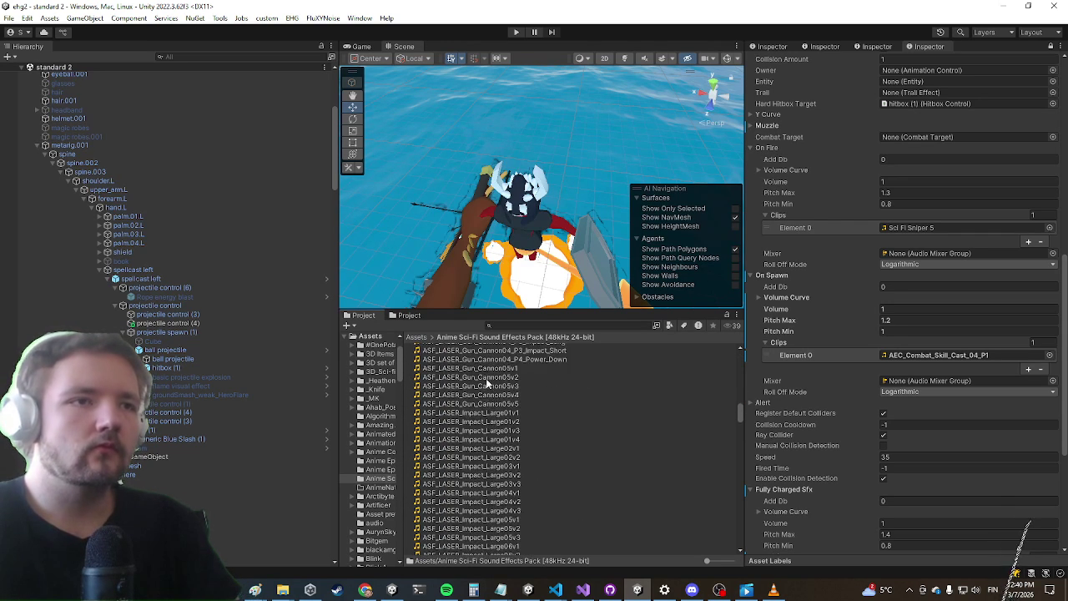
{"action": "scroll", "coordinate": [484, 381], "scroll_direction": "down", "scroll_amount": 5}
{"action": "scroll", "coordinate": [472, 423], "scroll_direction": "down", "scroll_amount": 10}
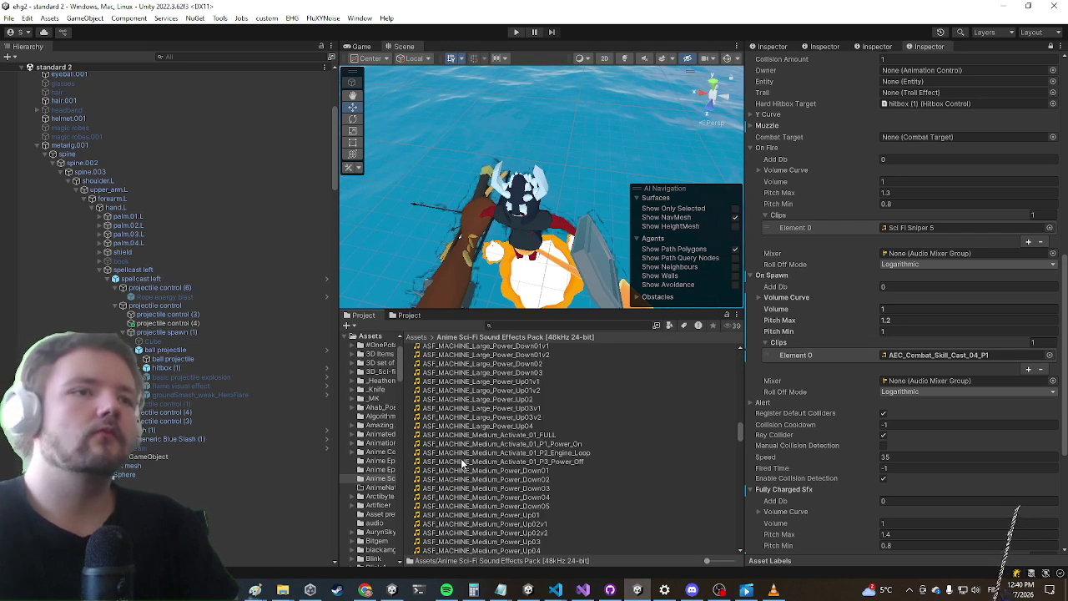
Compare the power-up clips and assign ASF_MACHINE_Small_Power_Up02 to On Spawn Element 0
{"action": "left_click", "coordinate": [516, 517]}
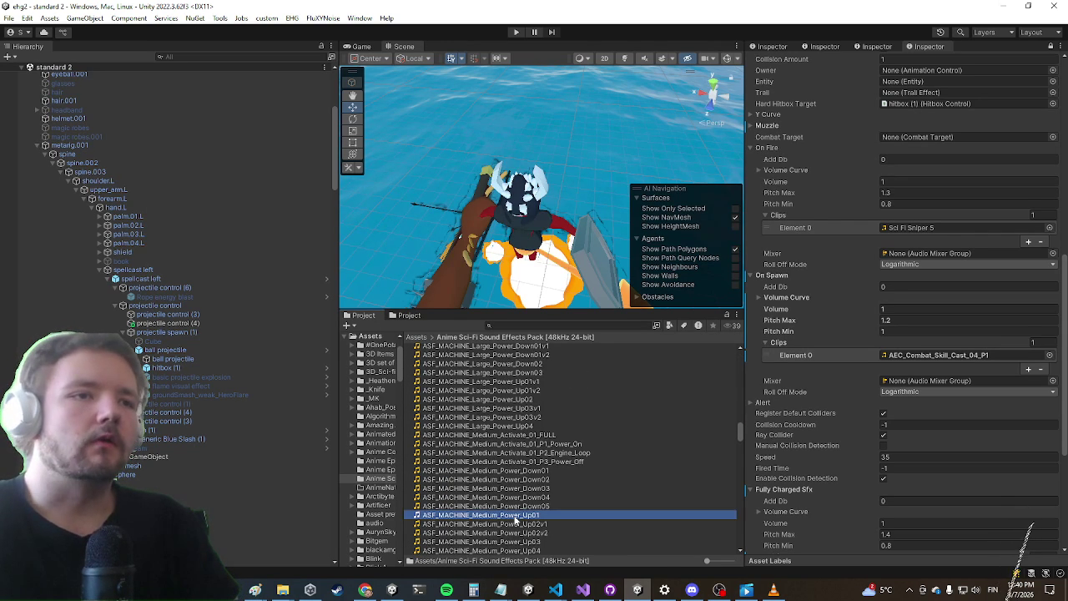
{"action": "scroll", "coordinate": [541, 457], "scroll_direction": "down", "scroll_amount": 4}
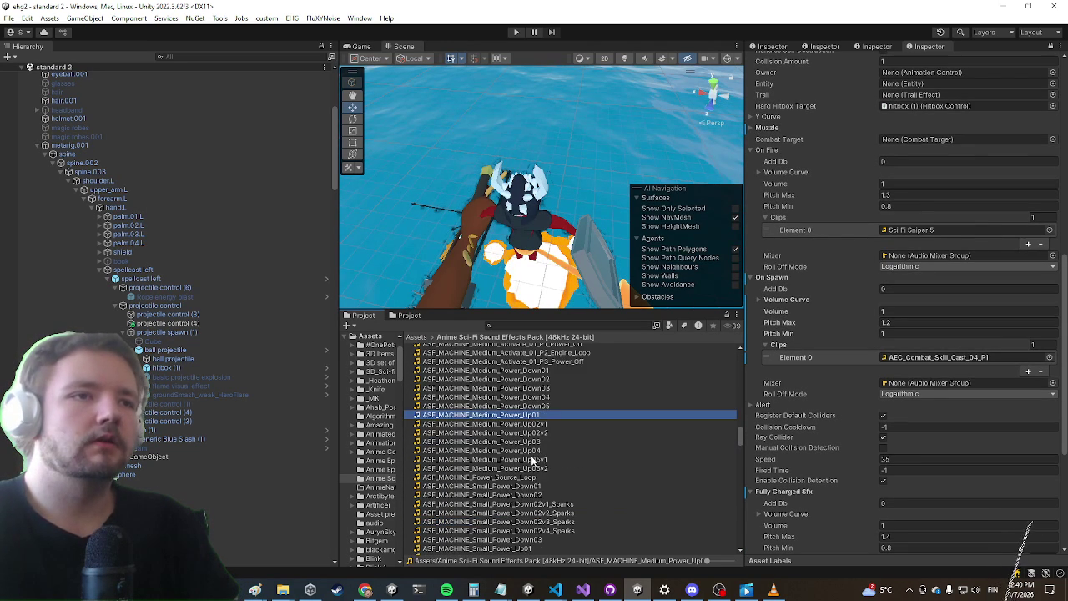
{"action": "scroll", "coordinate": [507, 494], "scroll_direction": "down", "scroll_amount": 1}
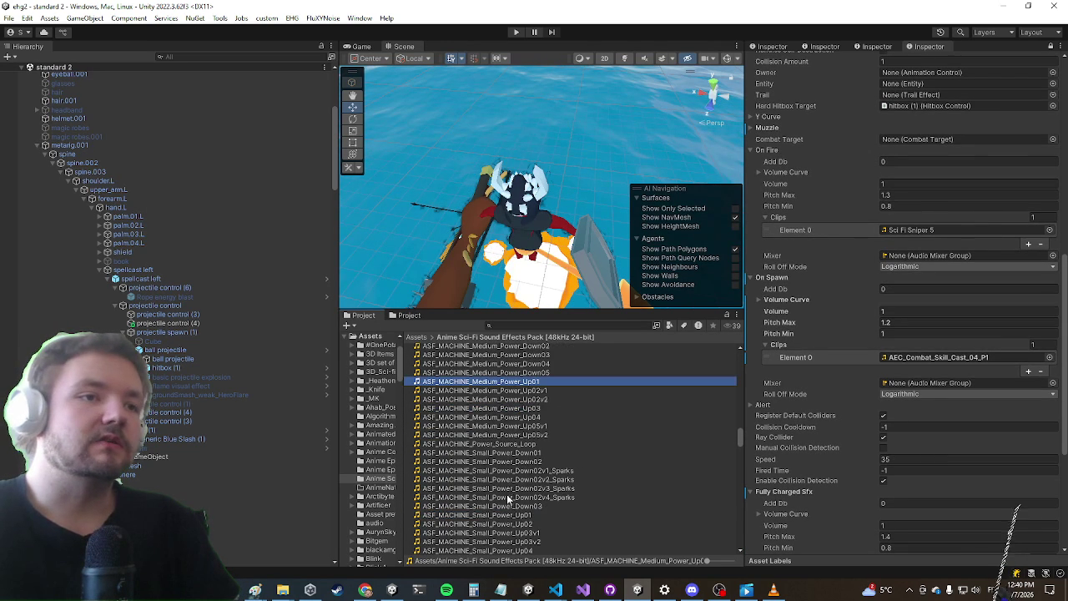
{"action": "left_click", "coordinate": [499, 517]}
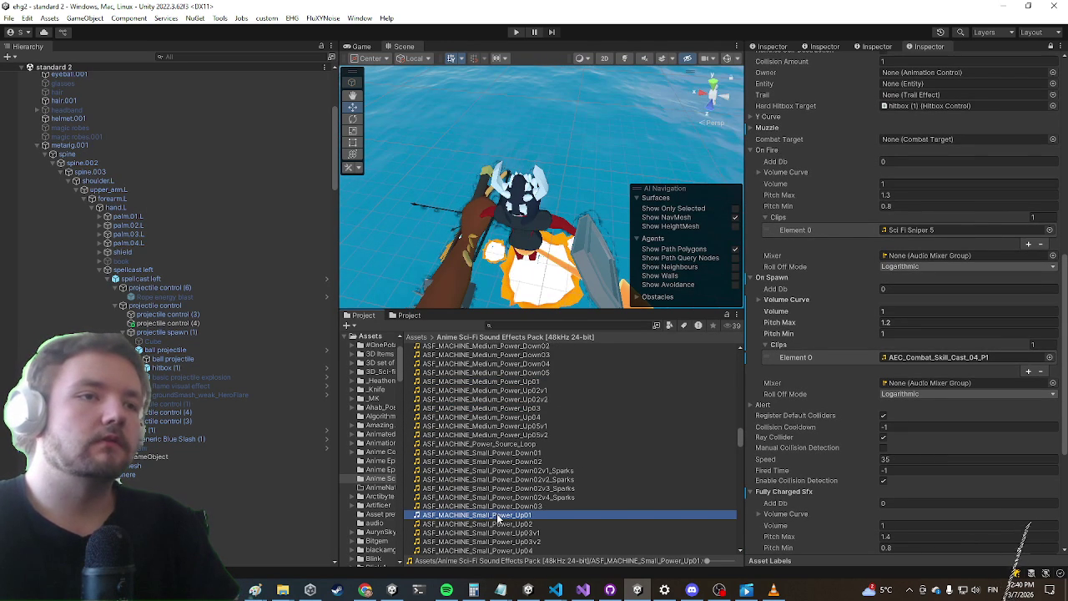
{"action": "left_click", "coordinate": [481, 525]}
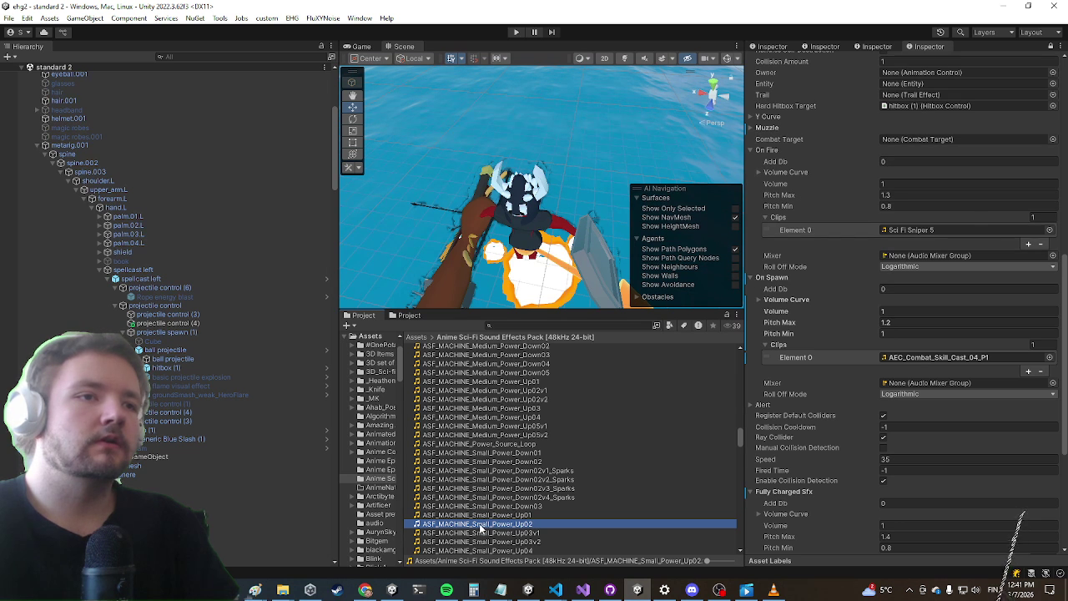
{"action": "mouse_move", "coordinate": [482, 528]}
{"action": "left_mouse_down"}
{"action": "mouse_move", "coordinate": [926, 372]}
{"action": "mouse_move", "coordinate": [931, 357]}
{"action": "left_mouse_up"}
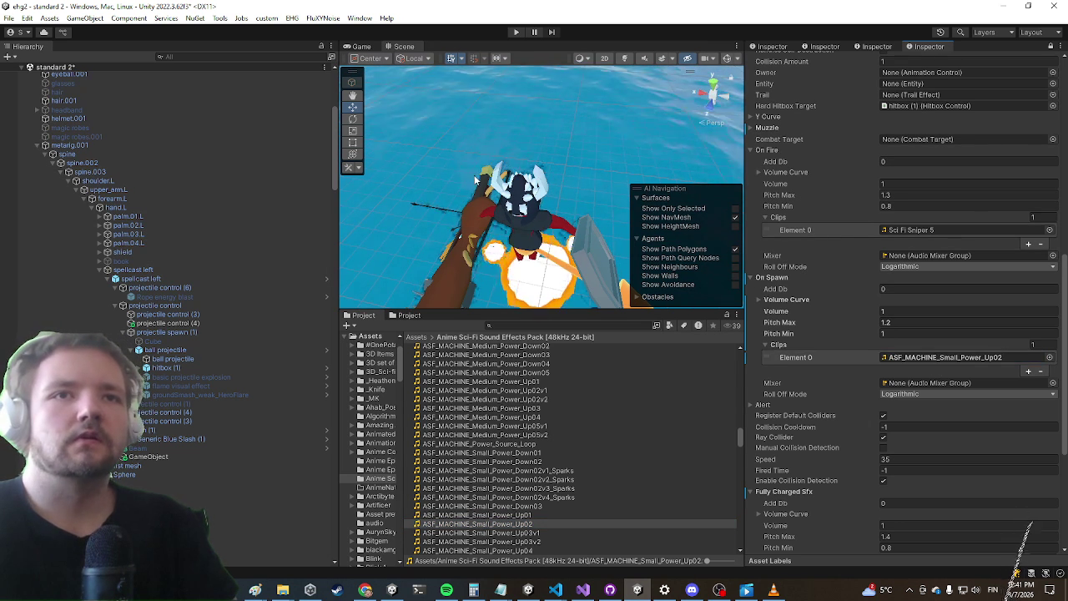
Enter play mode, maximize the Game view, open the chest and equip the Energy Projectile to the left hand
{"action": "left_click", "coordinate": [518, 33]}
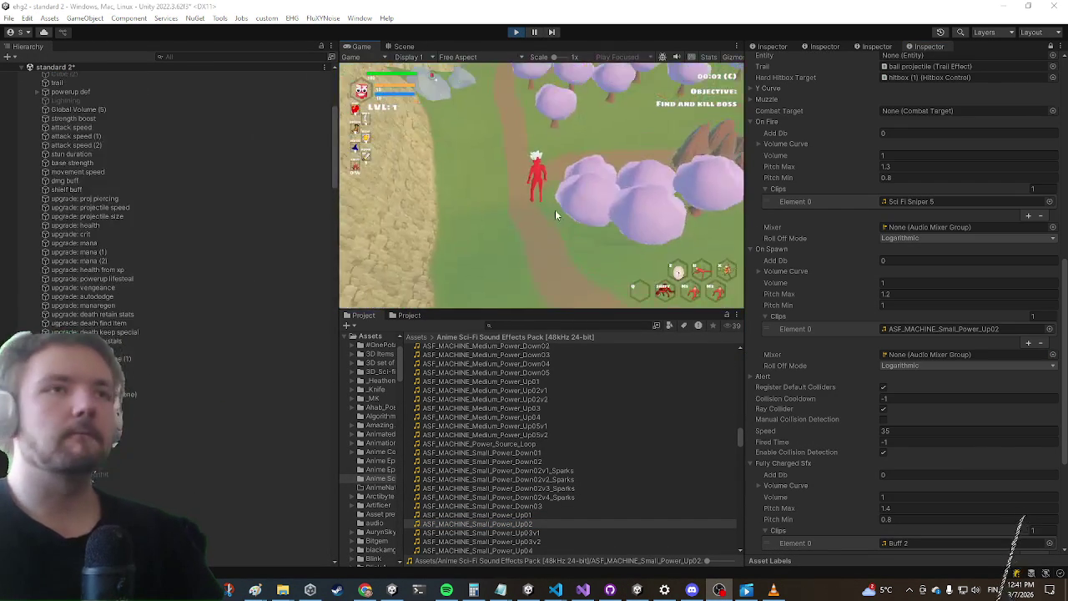
{"action": "key", "text": "shift+space"}
{"action": "key", "text": "w"}
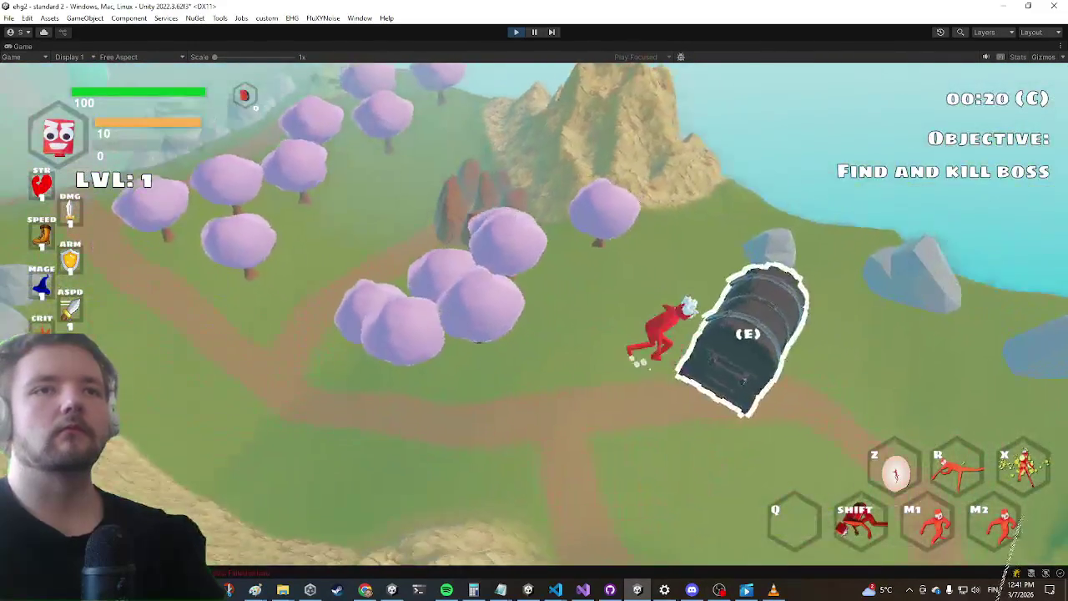
{"action": "key", "text": "e"}
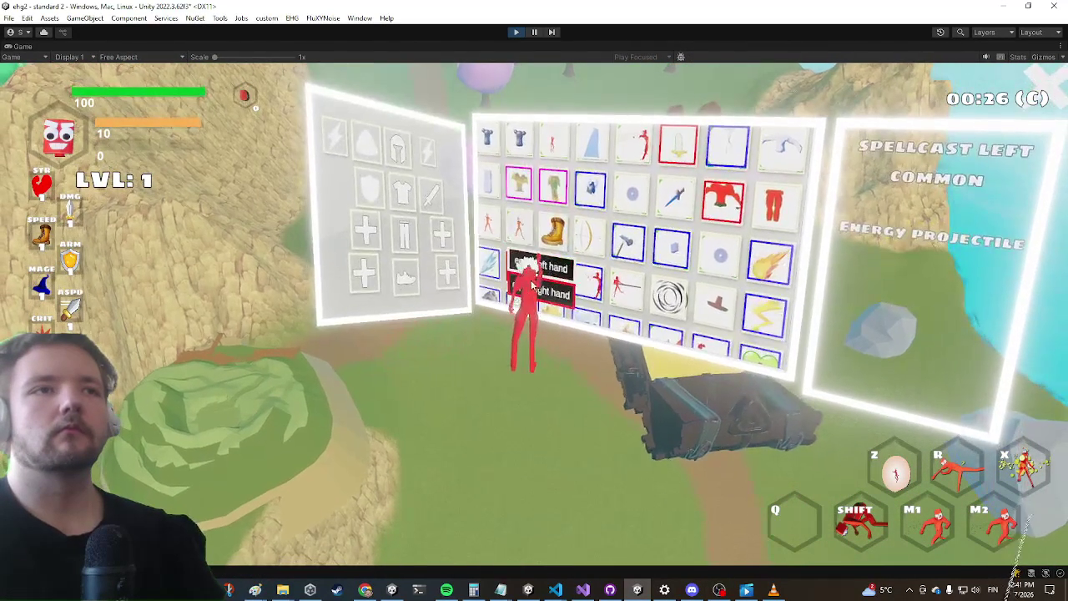
{"action": "left_click", "coordinate": [536, 288]}
Finish equipping the chest items and run to the portal to travel to STANDARD 3
{"action": "left_click", "coordinate": [615, 317]}
{"action": "key", "text": "w"}
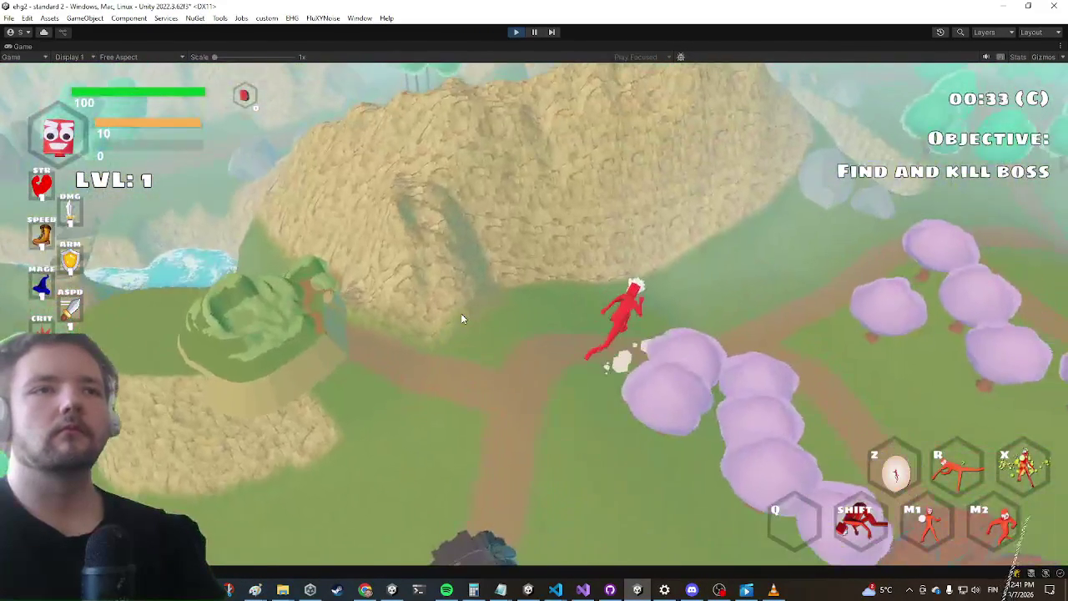
{"action": "key", "text": "w"}
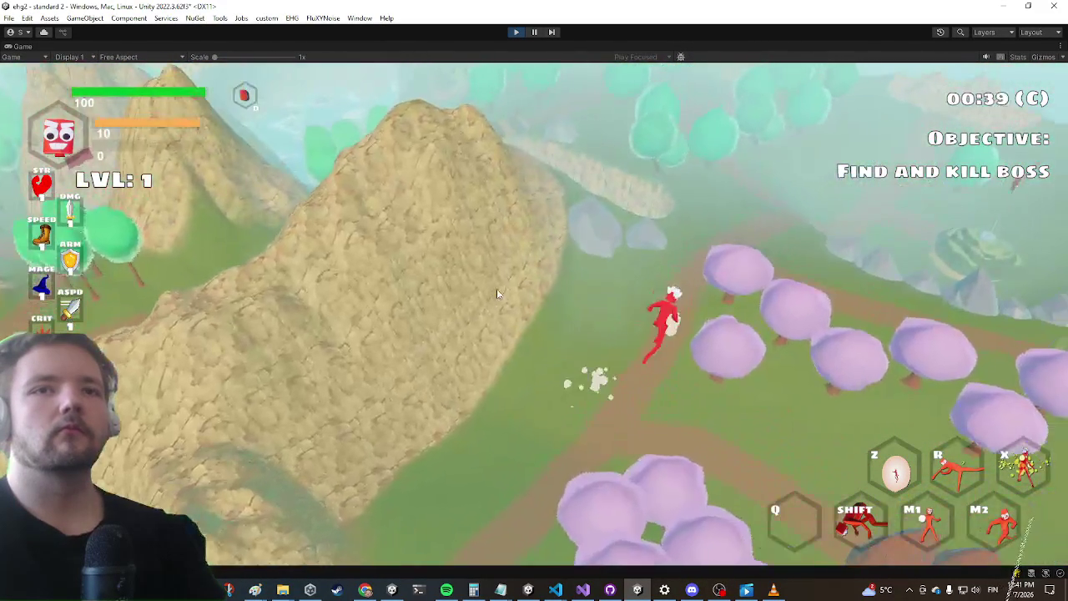
{"action": "key", "text": "w"}
{"action": "key", "text": "ctrl+s"}
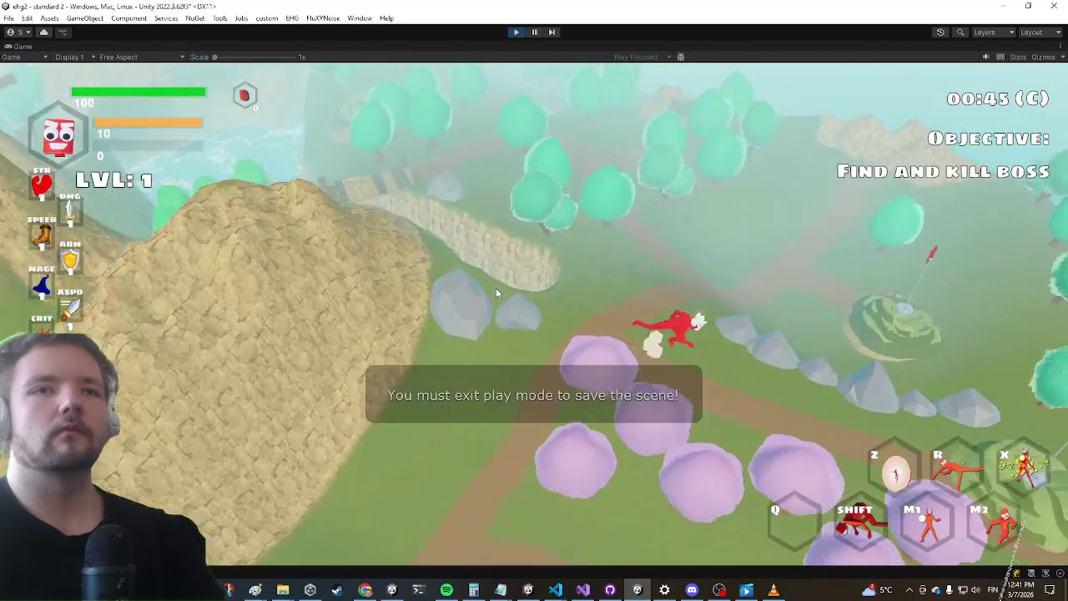
{"action": "key", "text": "w"}
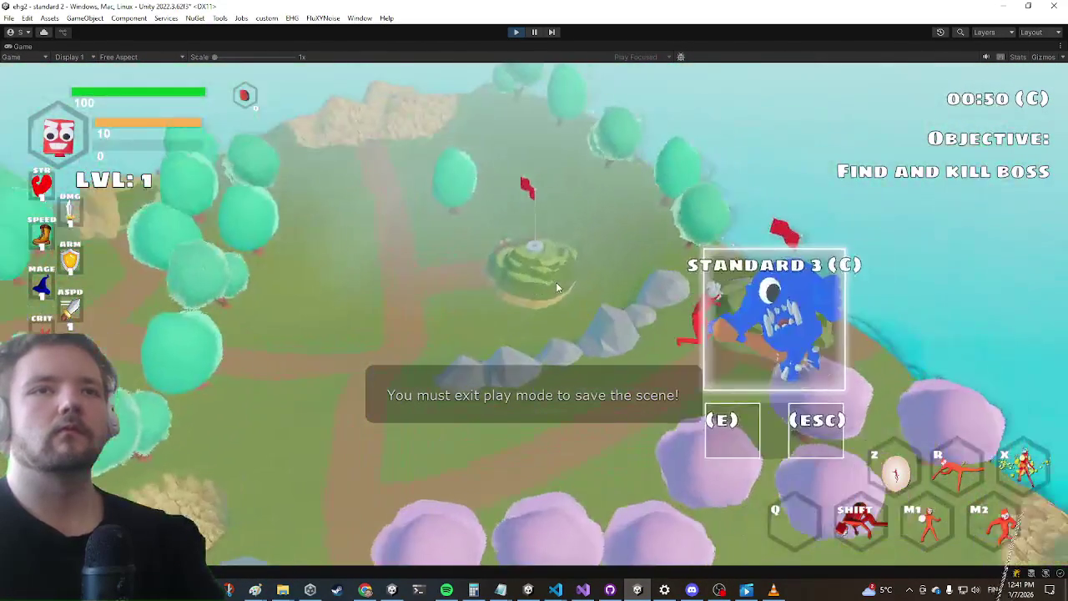
{"action": "key", "text": "e"}
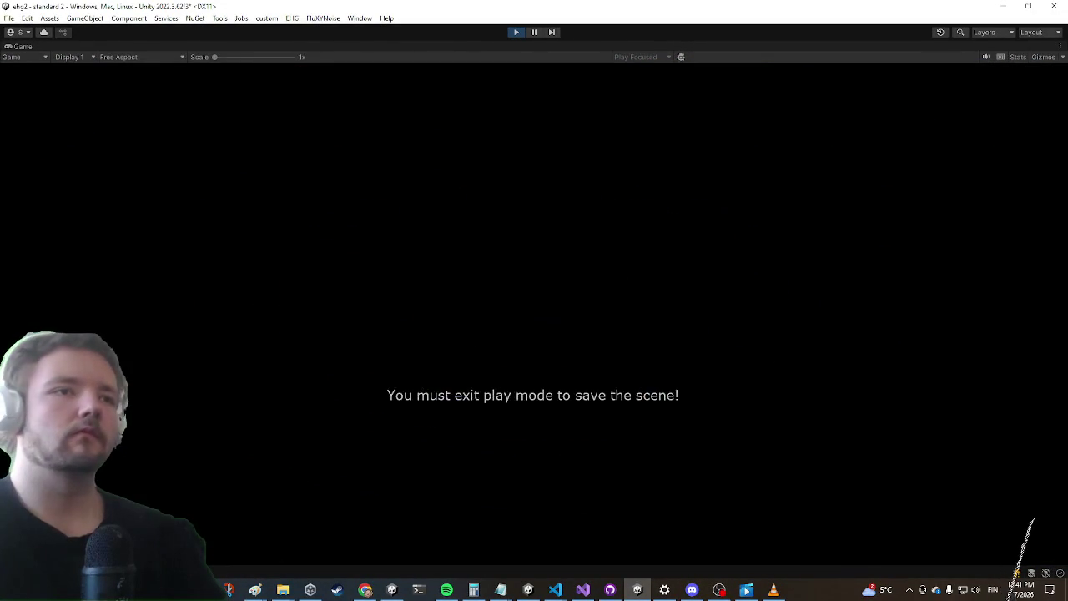
Attack the purple enemy repeatedly with the Energy Projectile
{"action": "key", "text": "a"}
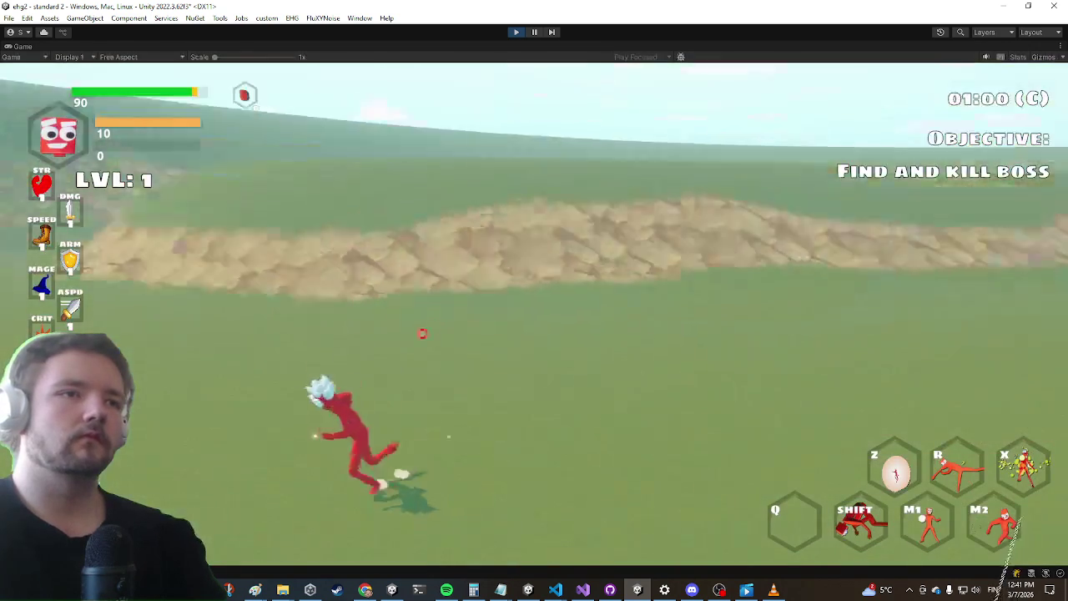
{"action": "left_click", "coordinate": [423, 333]}
{"action": "left_click", "coordinate": [532, 312]}
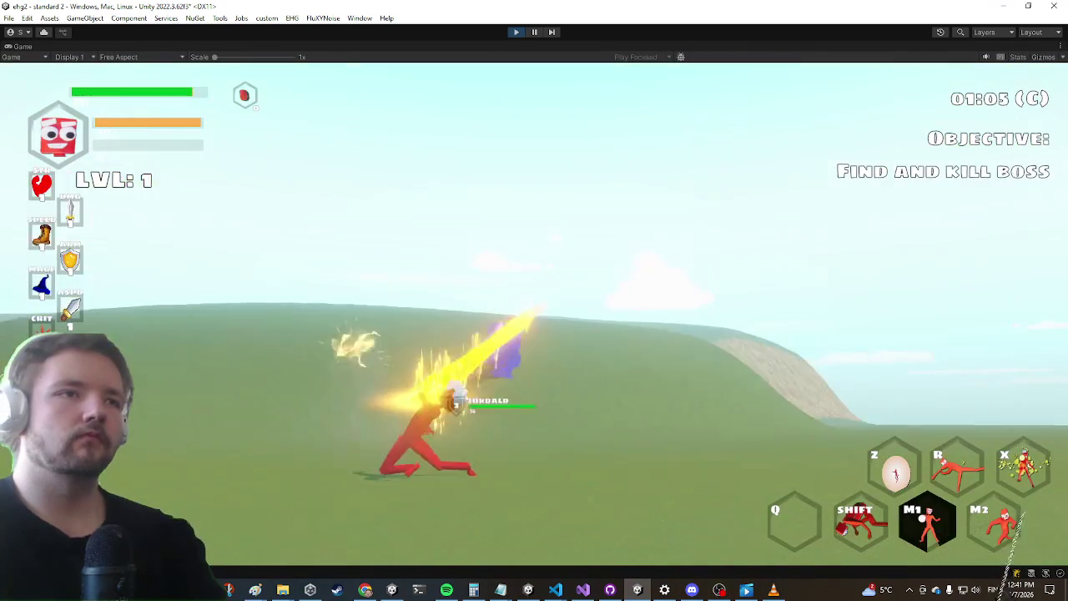
{"action": "left_click", "coordinate": [534, 301]}
{"action": "left_click", "coordinate": [535, 301]}
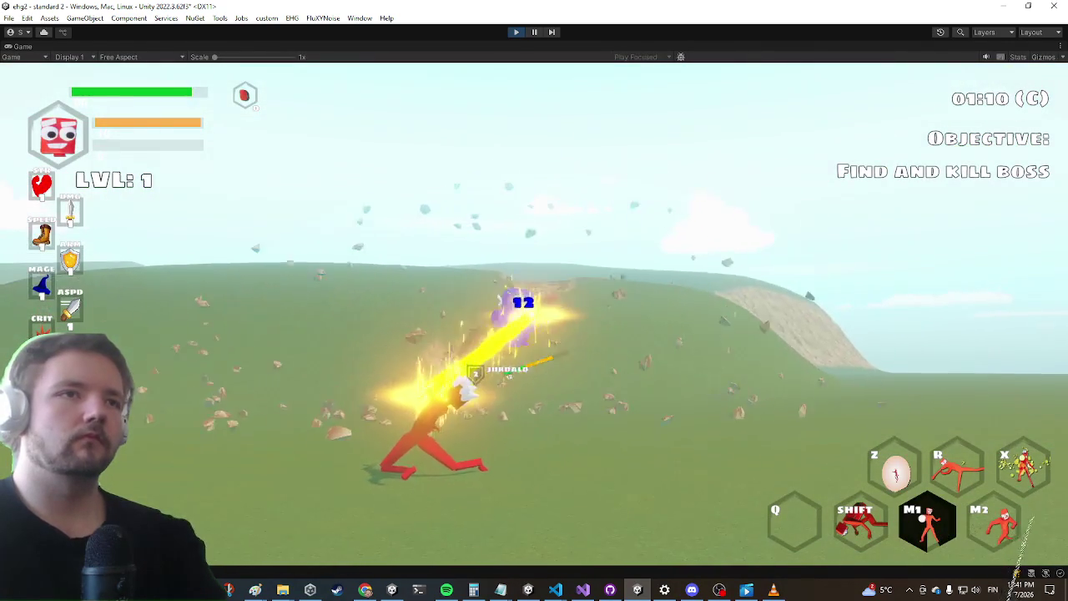
{"action": "left_click", "coordinate": [534, 301]}
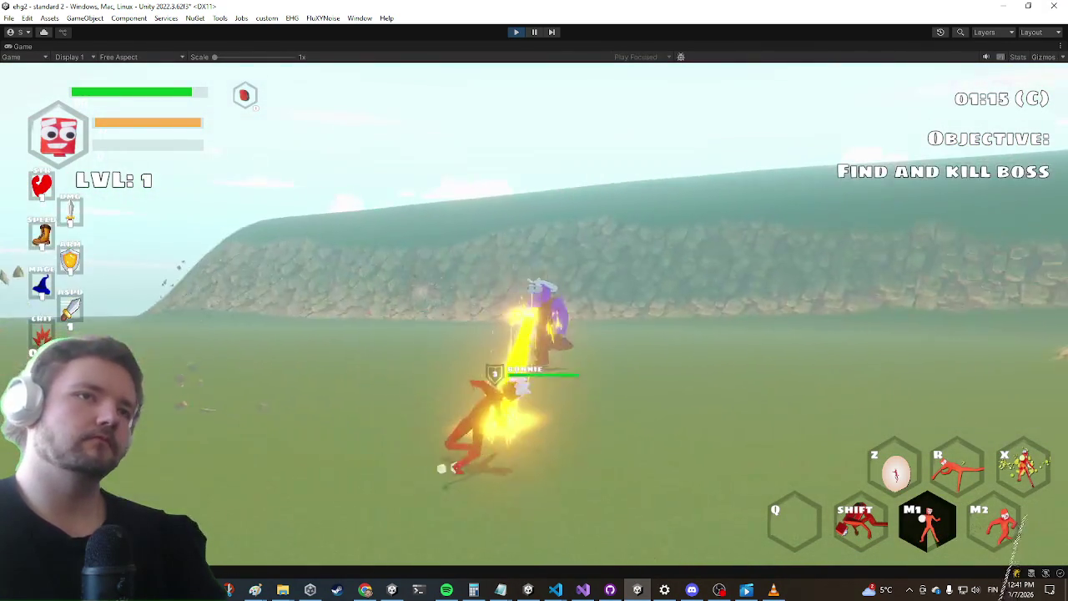
{"action": "left_click", "coordinate": [535, 300]}
{"action": "key", "text": "a"}
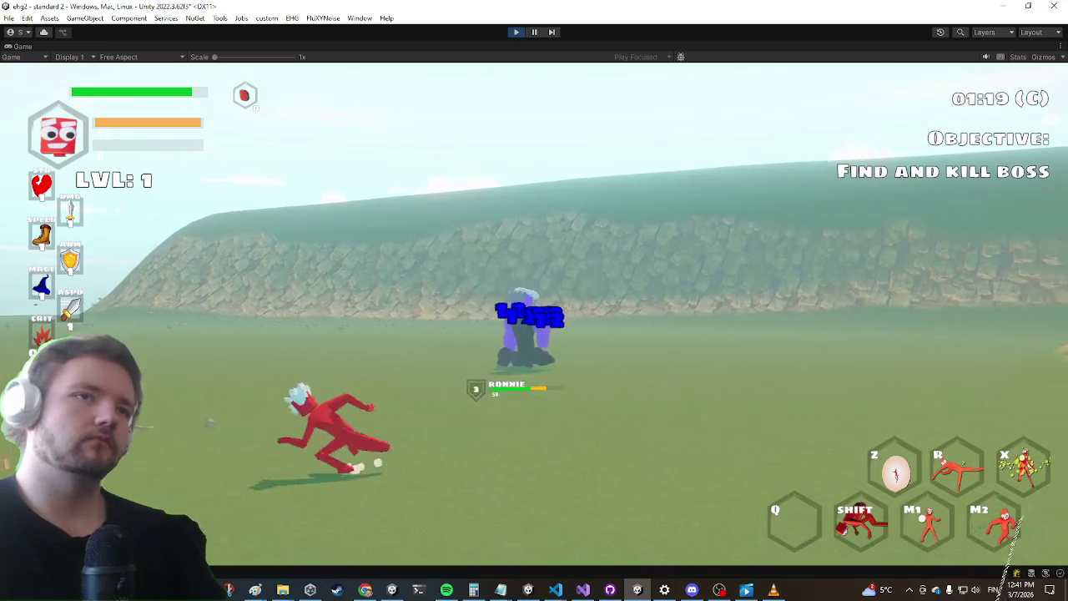
{"action": "key", "text": "w"}
{"action": "left_click", "coordinate": [534, 301]}
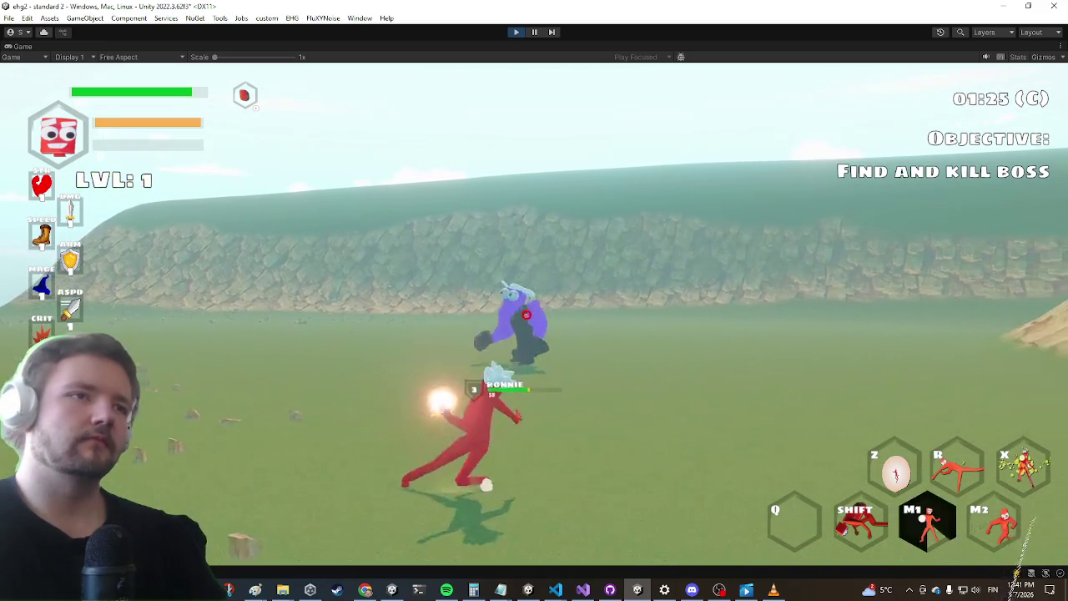
{"action": "left_click", "coordinate": [534, 300]}
{"action": "key", "text": "w"}
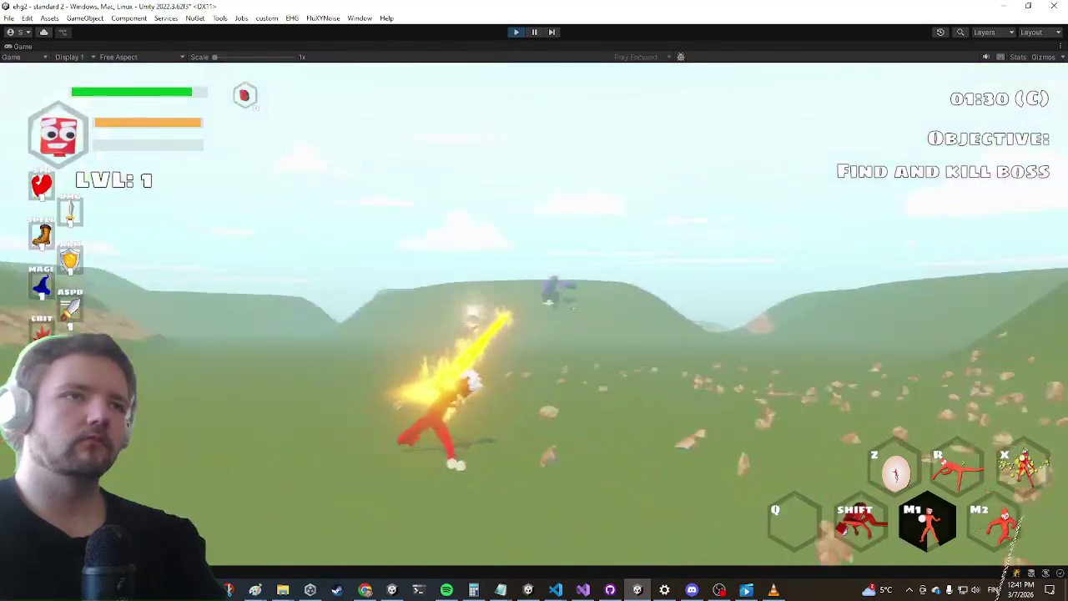
{"action": "left_click", "coordinate": [534, 300]}
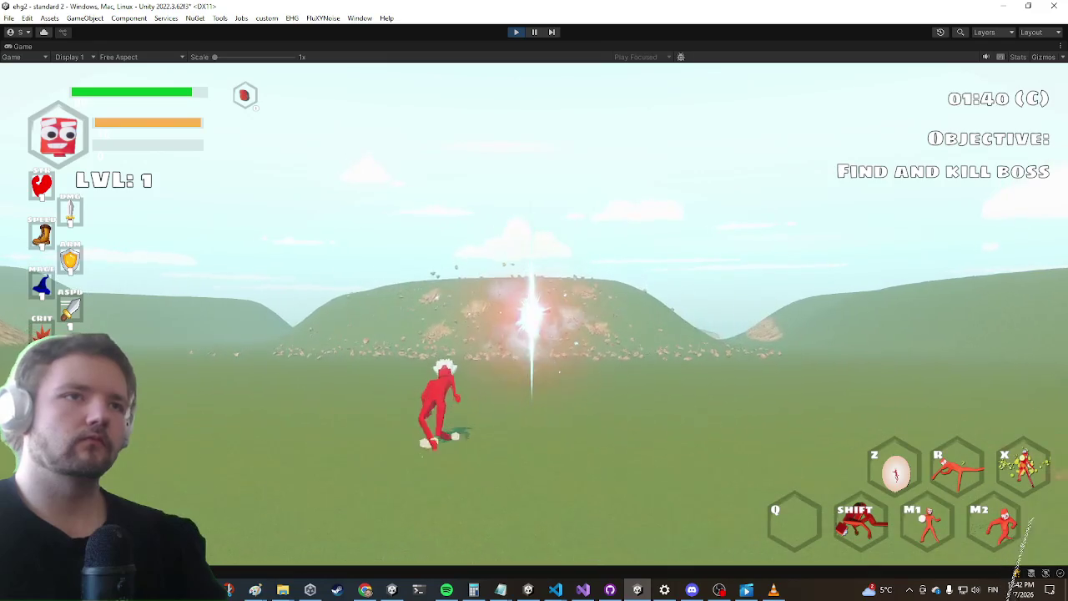
Hit the purple boss with the secondary slash and energy attacks, then dash away
{"action": "key", "text": "a"}
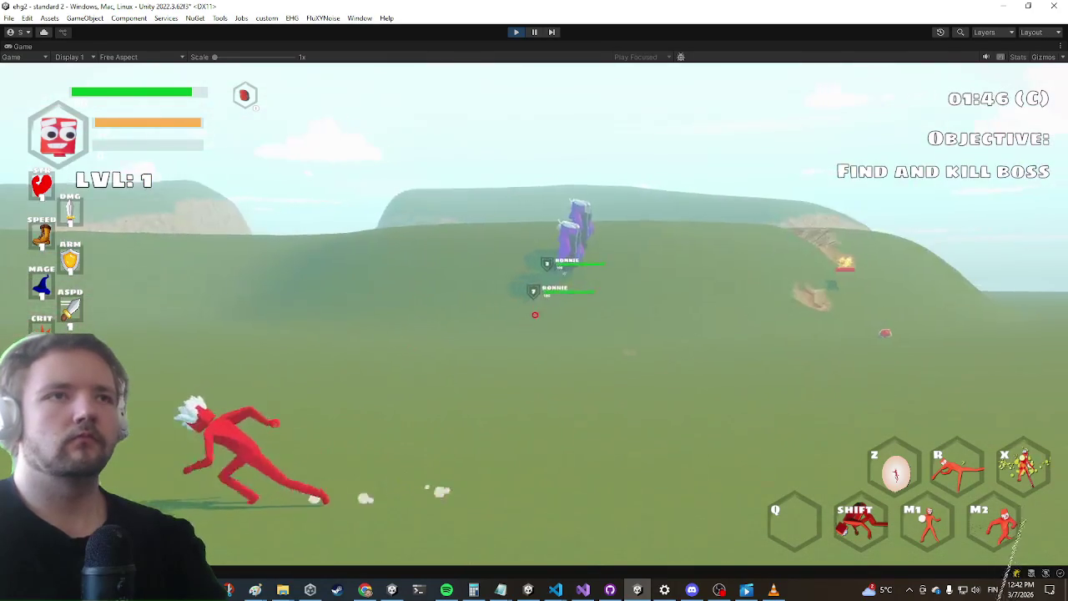
{"action": "right_click", "coordinate": [540, 315]}
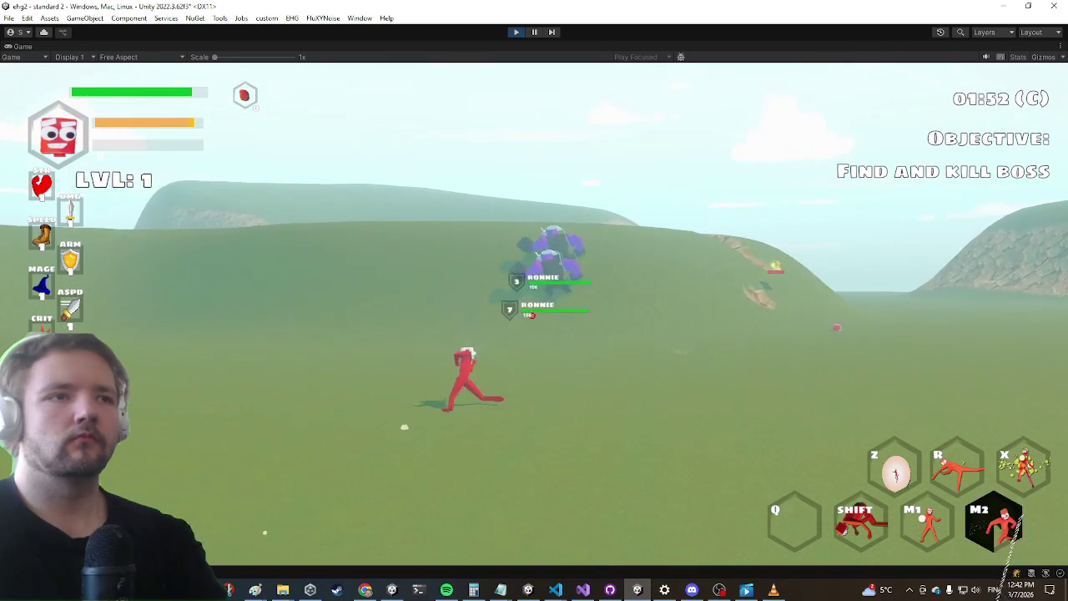
{"action": "left_click", "coordinate": [535, 301]}
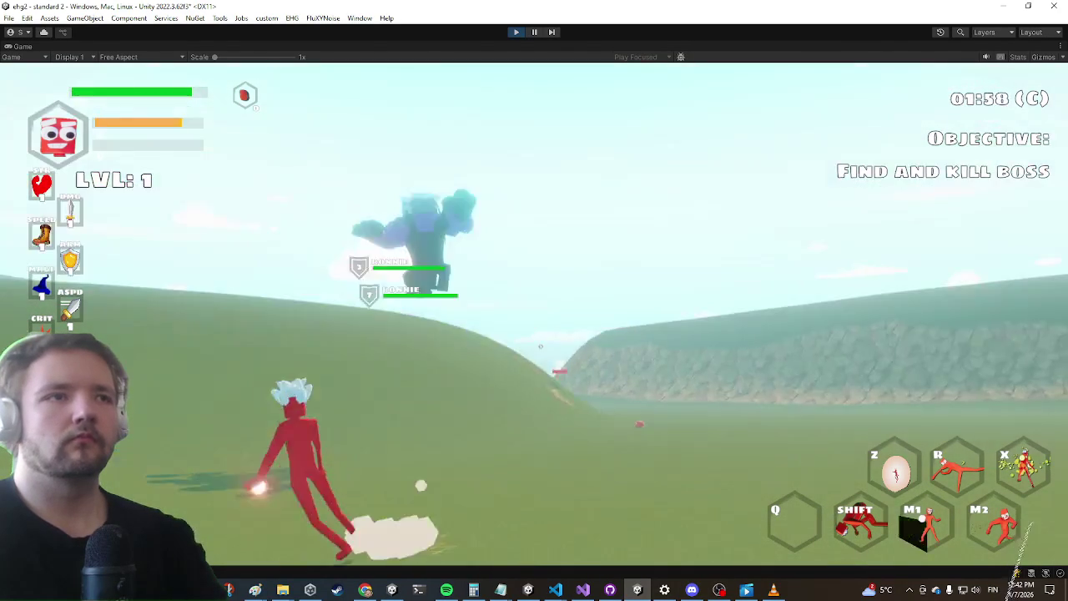
{"action": "left_click", "coordinate": [534, 301]}
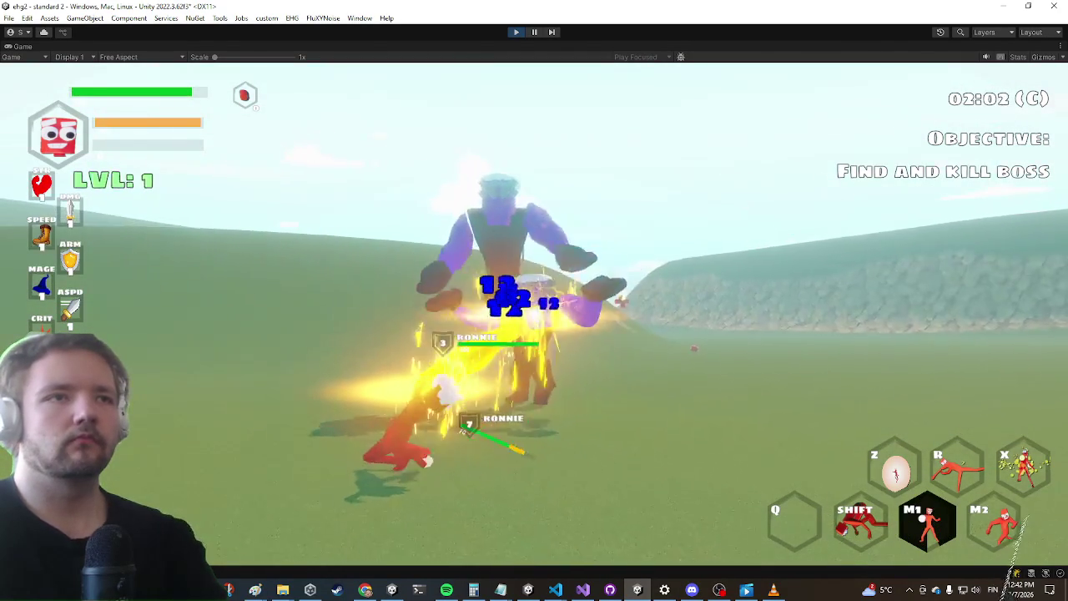
{"action": "left_click", "coordinate": [534, 301]}
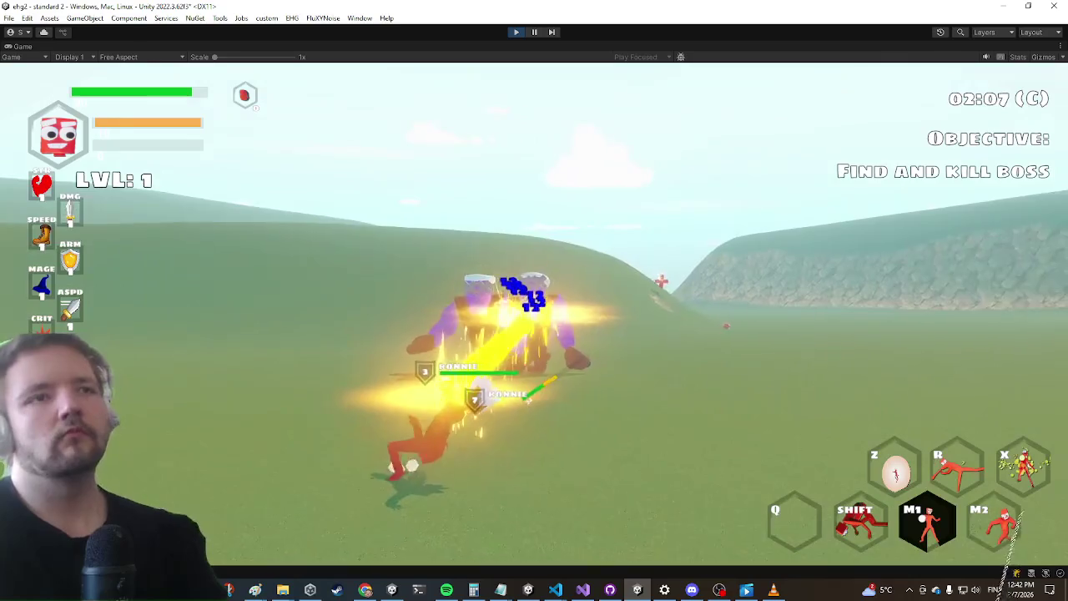
{"action": "left_click", "coordinate": [534, 301]}
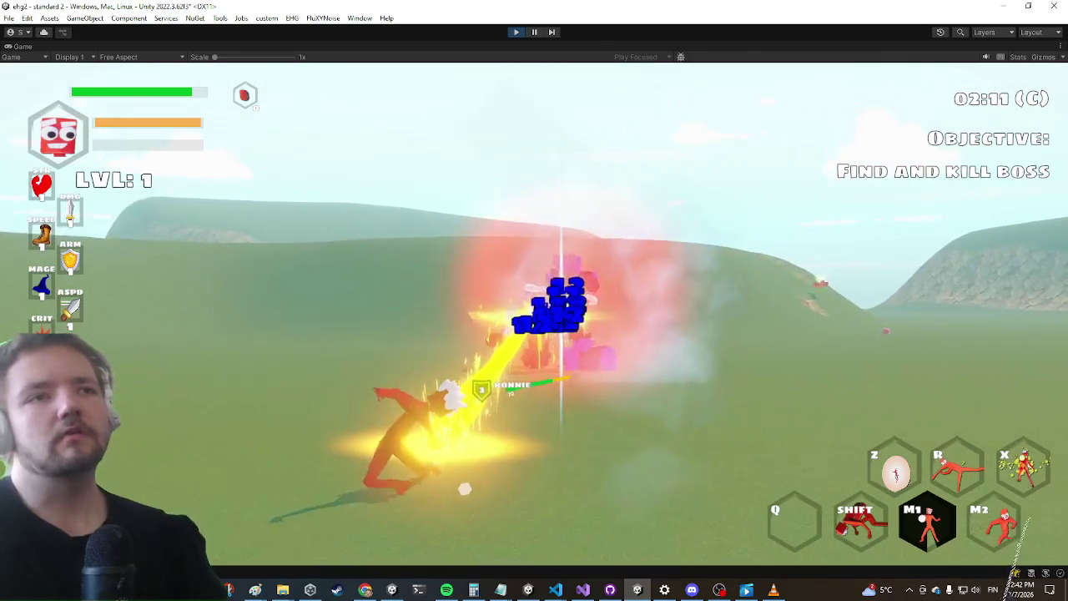
{"action": "left_click", "coordinate": [534, 300]}
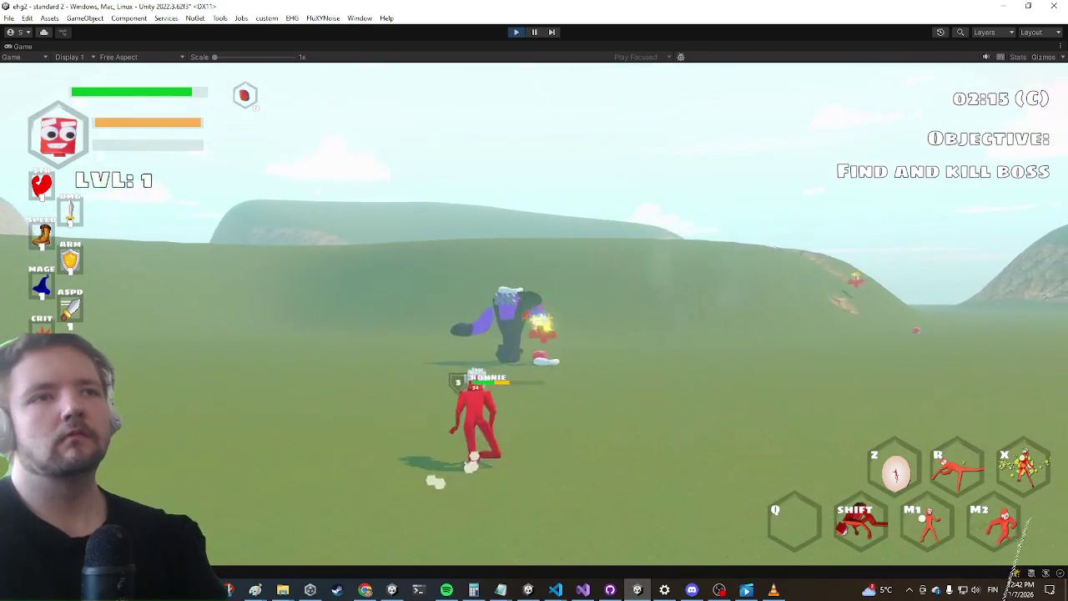
{"action": "key", "text": "a"}
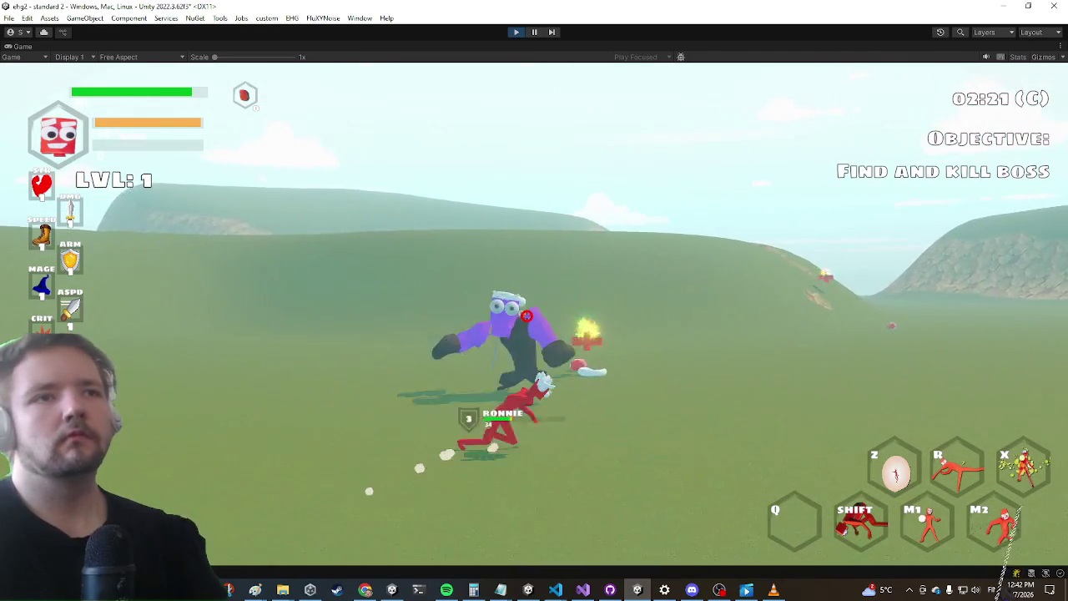
{"action": "left_click", "coordinate": [534, 301]}
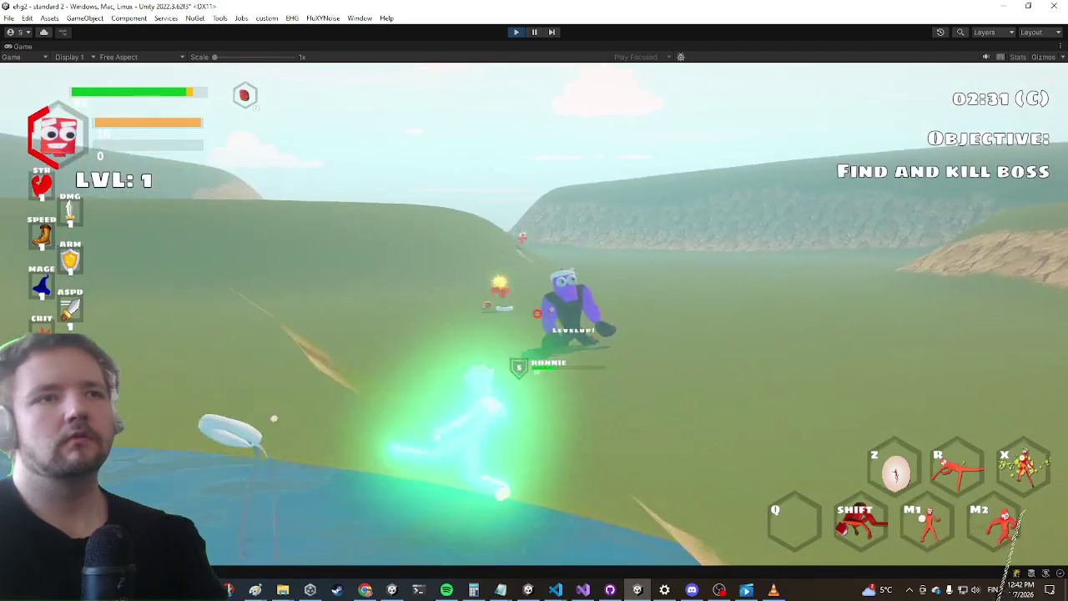
{"action": "left_click", "coordinate": [534, 300]}
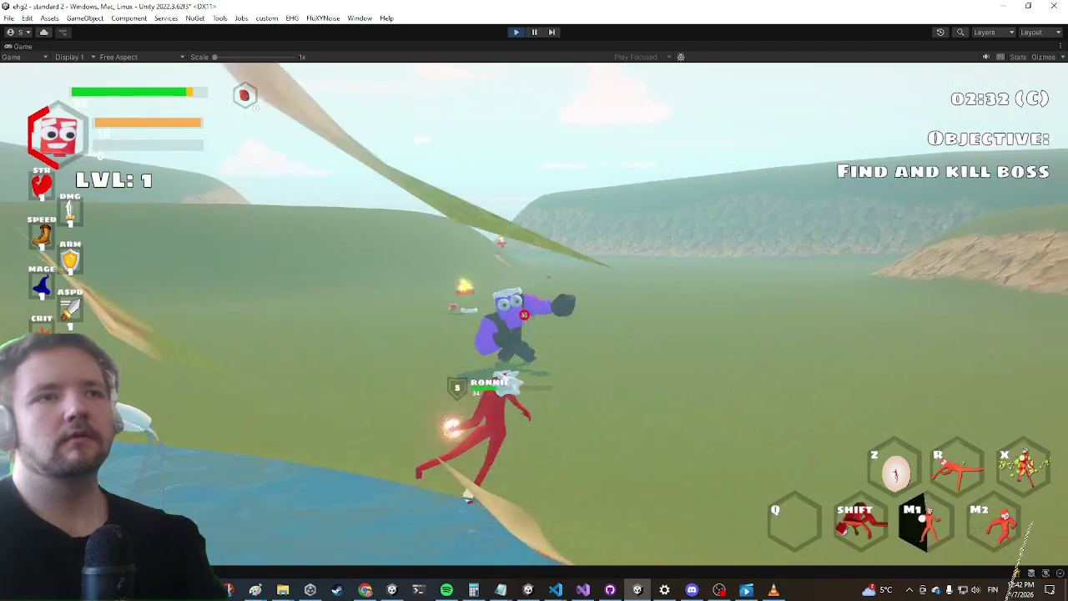
{"action": "left_click", "coordinate": [534, 300]}
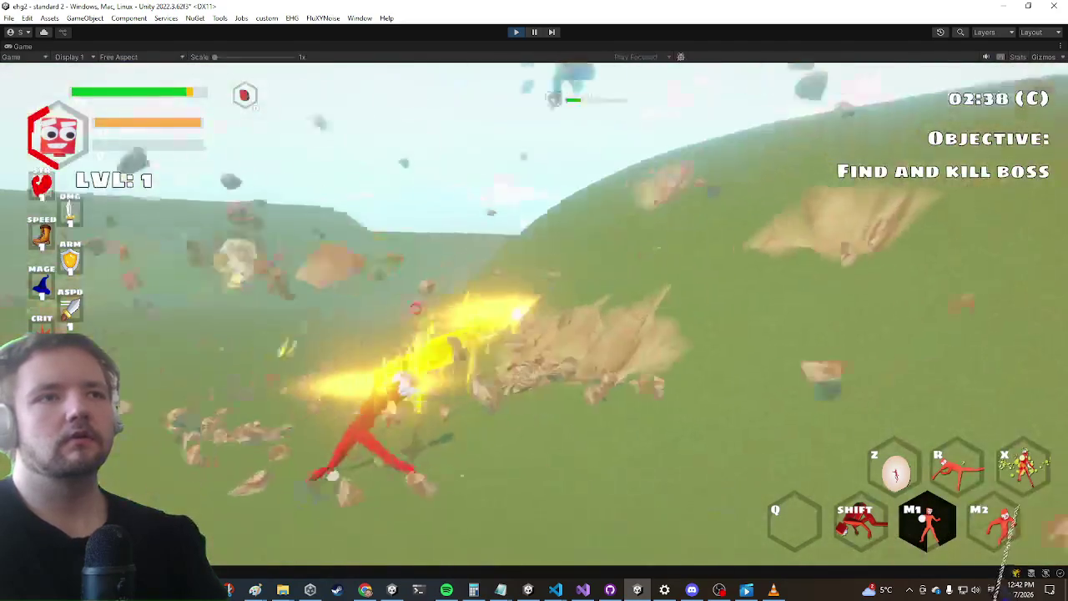
{"action": "key", "text": "shift"}
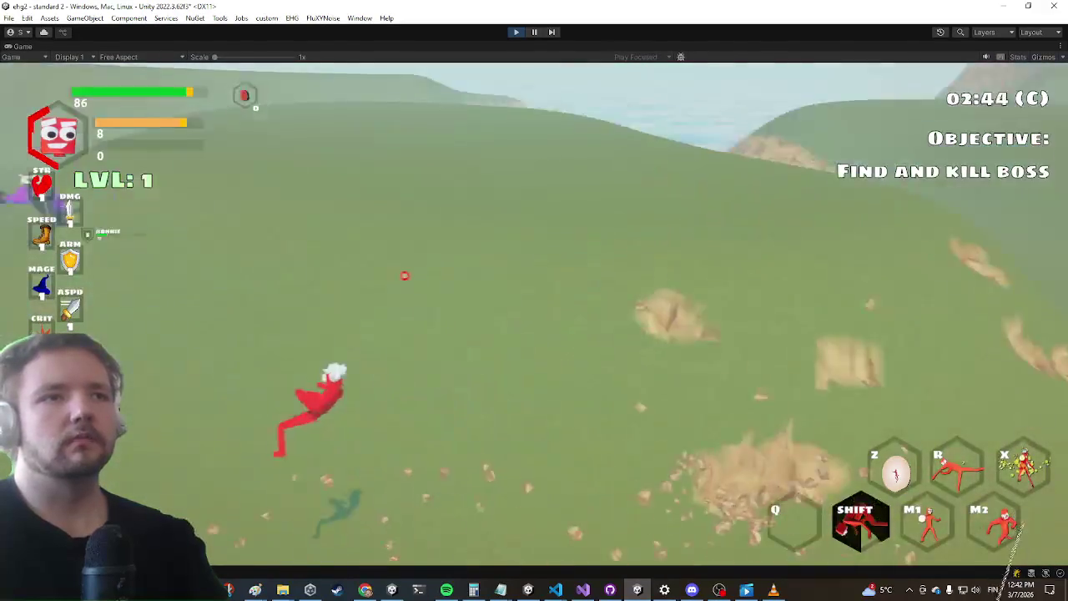
{"action": "key", "text": "w"}
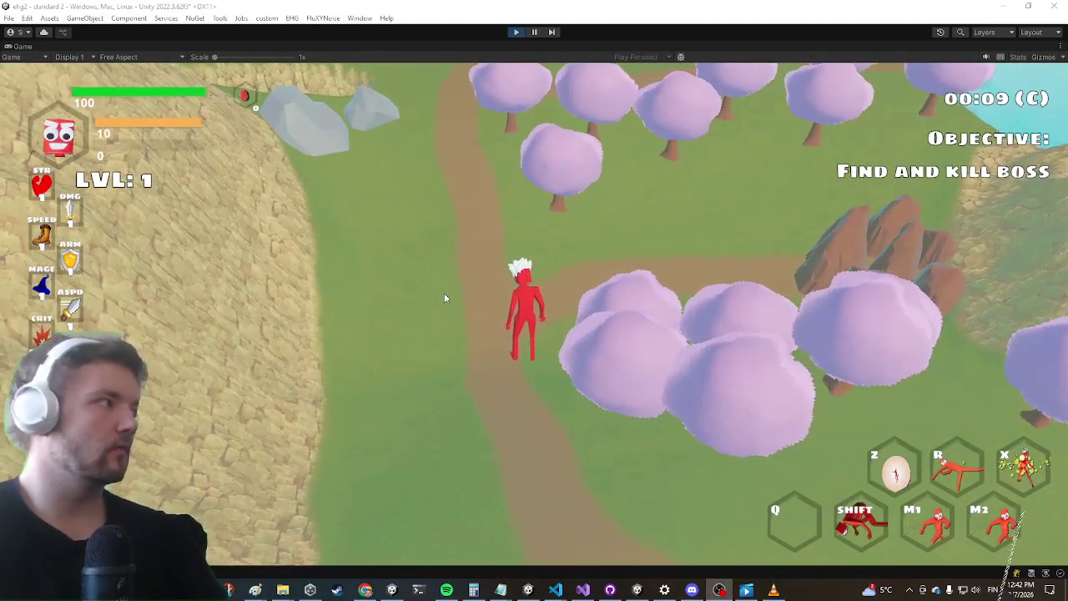
Run to the treasure chest and take the Energy Projectile spell
{"action": "key", "text": "w"}
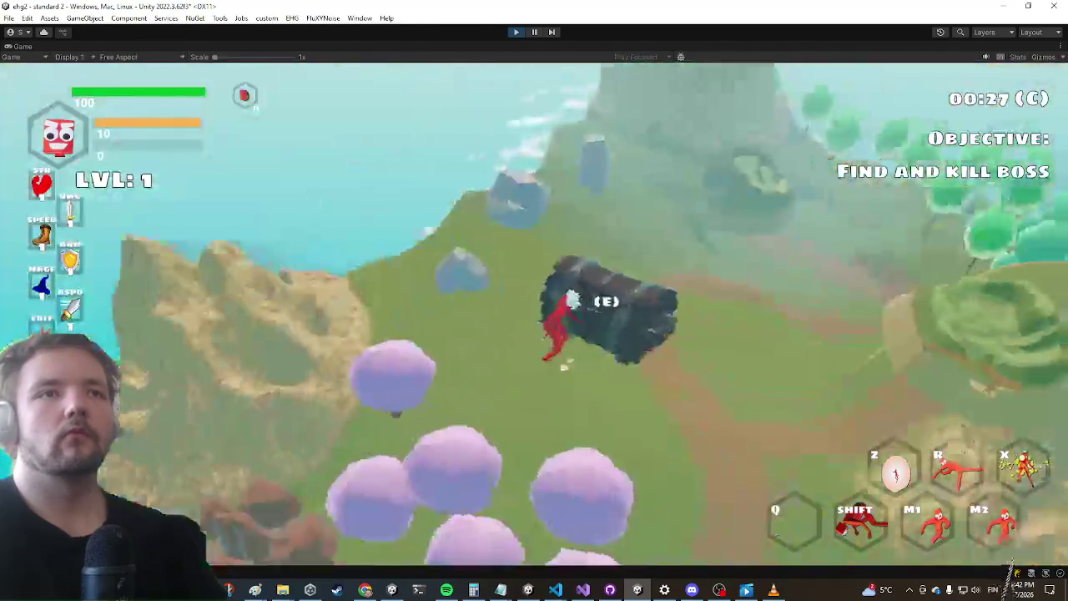
{"action": "key", "text": "e"}
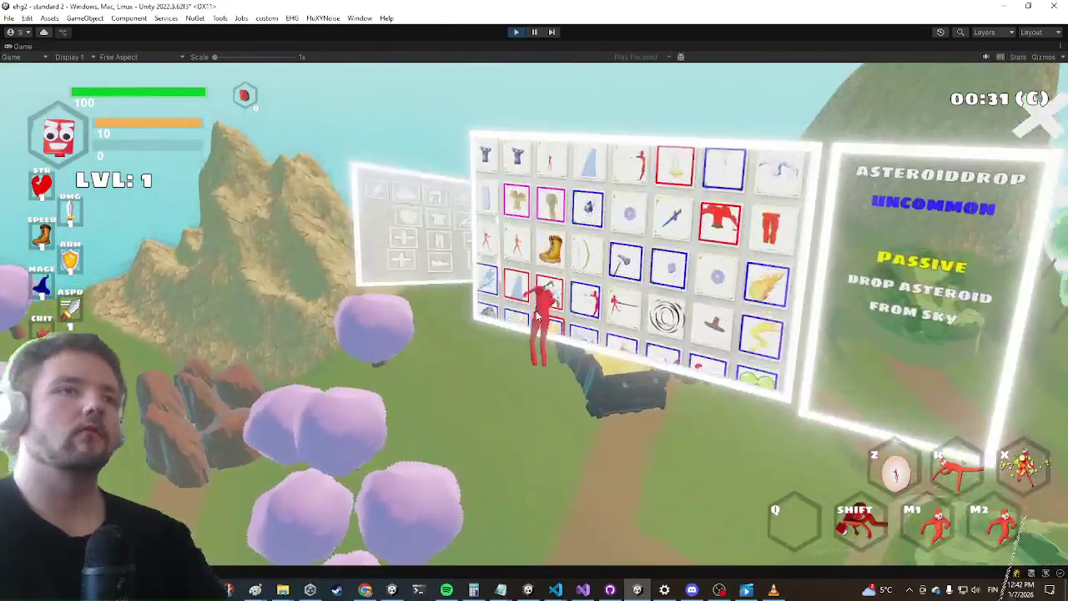
{"action": "left_click", "coordinate": [514, 267]}
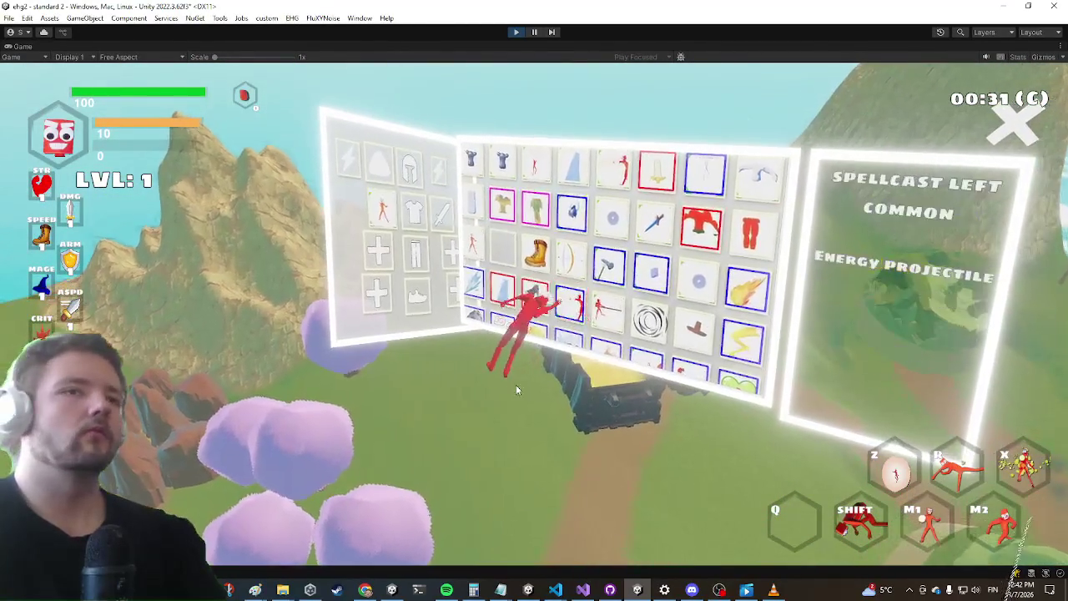
Run past the pink trees and rocks and enter the portal to the next level
{"action": "key", "text": "w"}
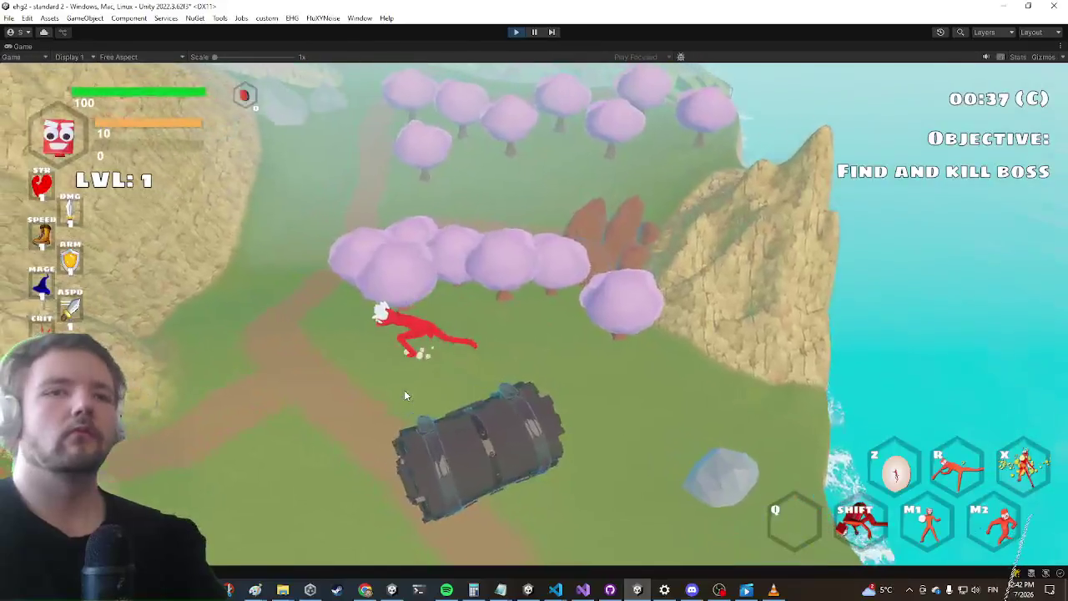
{"action": "key", "text": "w"}
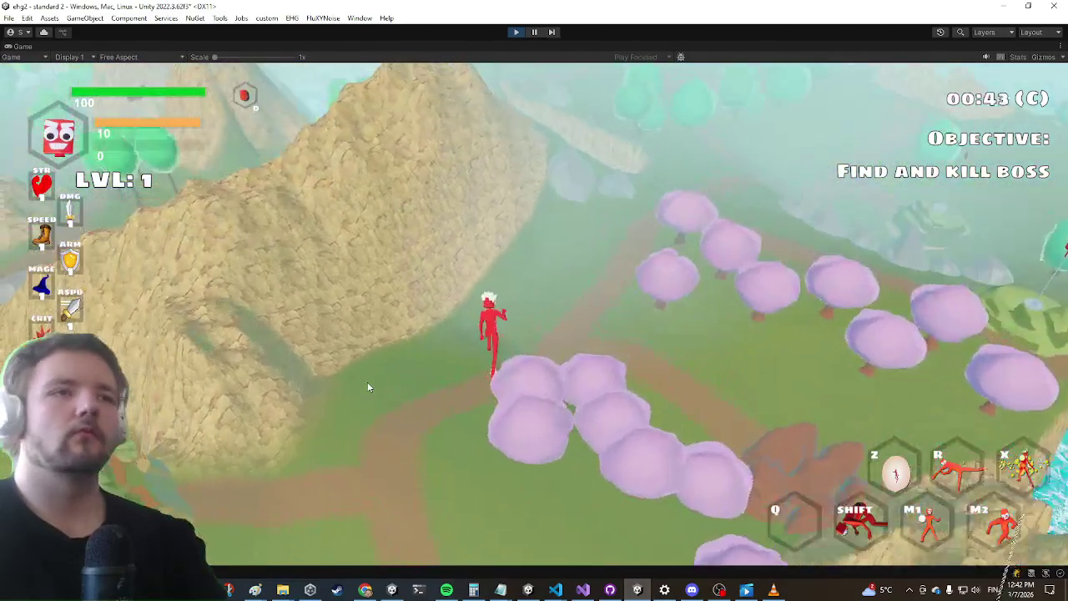
{"action": "key", "text": "w"}
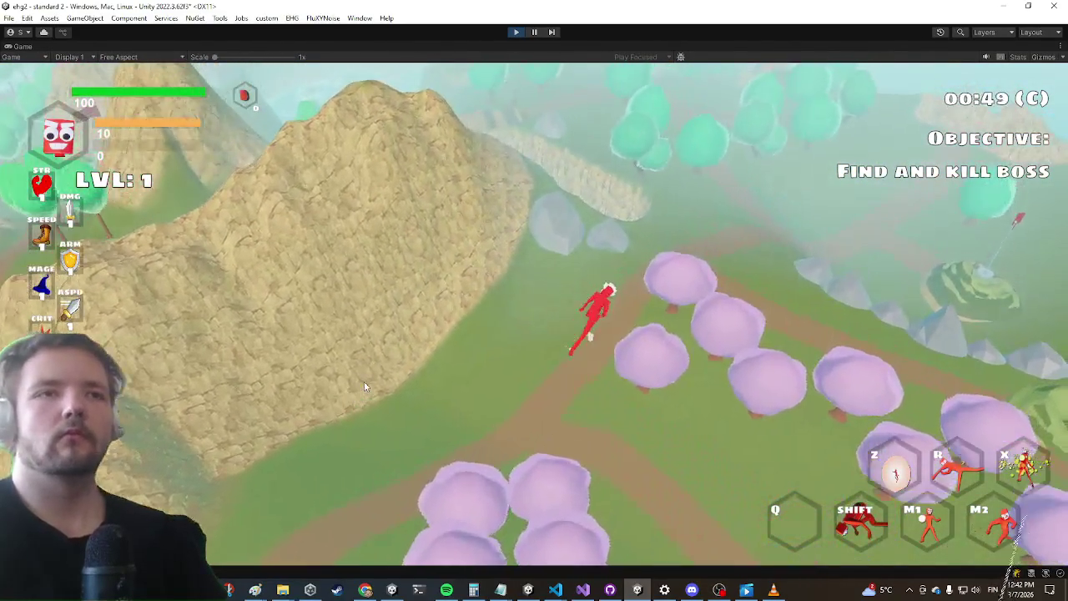
{"action": "key", "text": "w"}
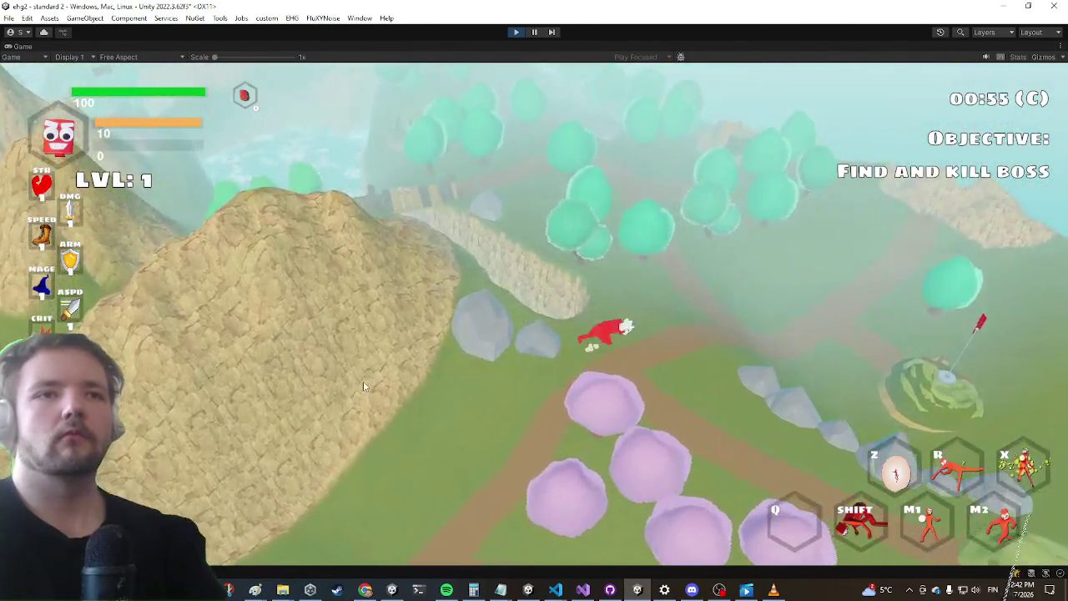
{"action": "key", "text": "w"}
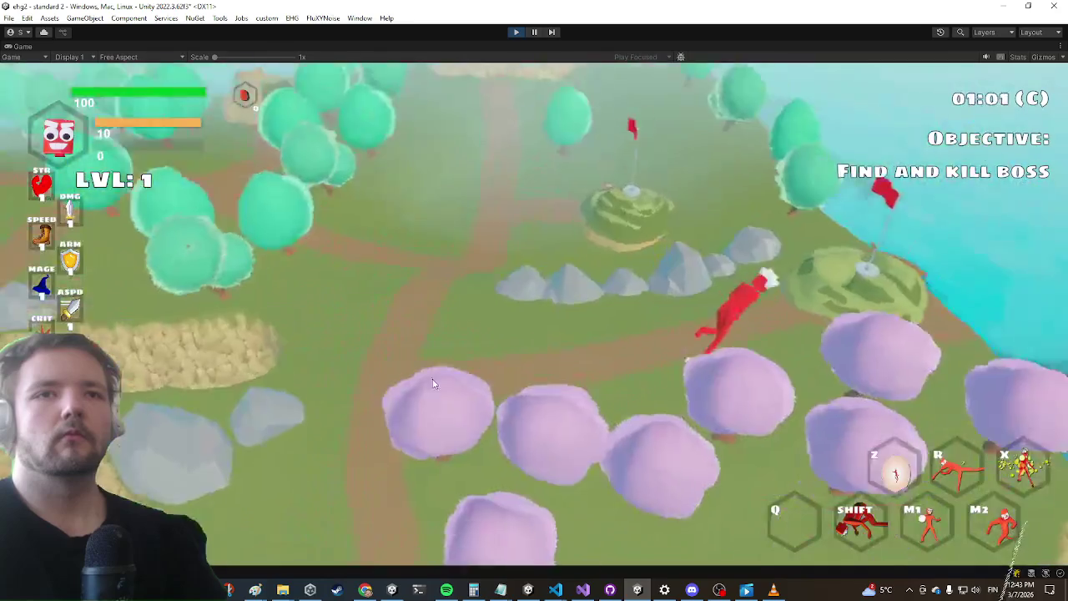
{"action": "key", "text": "e"}
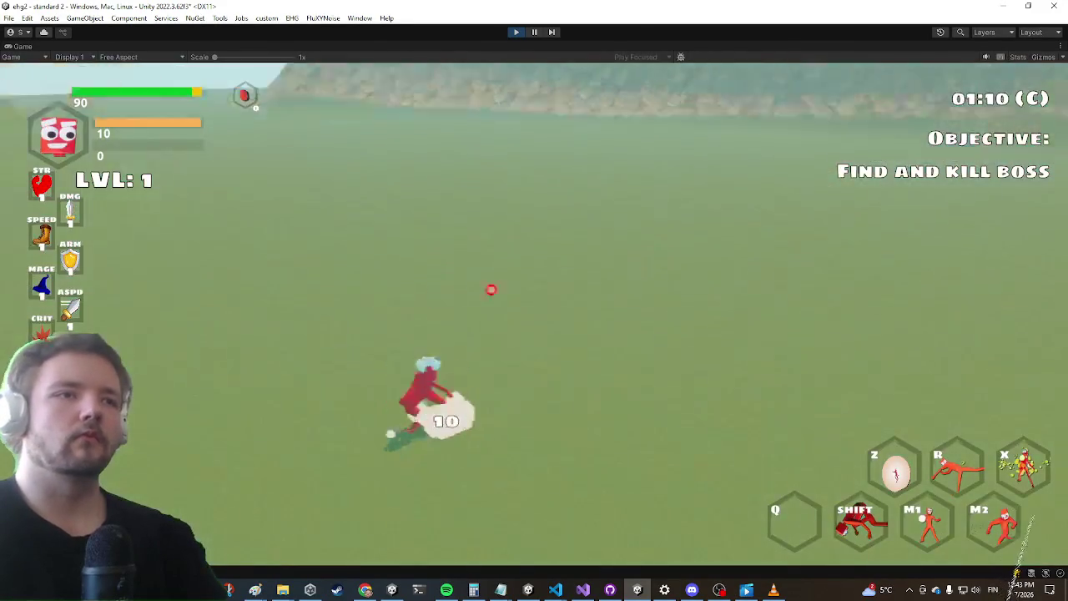
Fire energy projectiles repeatedly at the blue enemy while advancing across the valley
{"action": "key", "text": "w"}
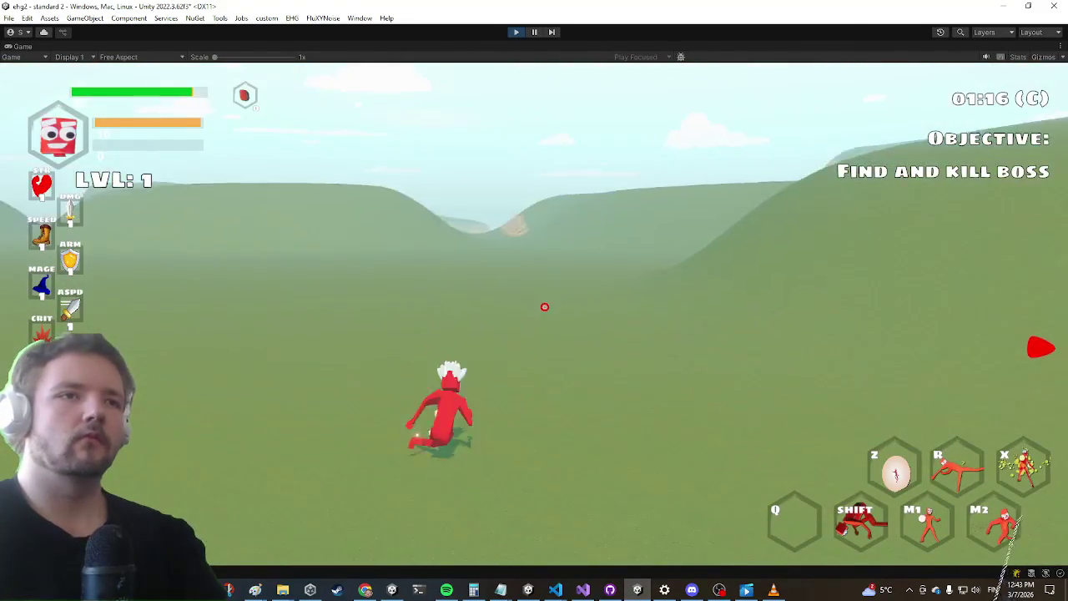
{"action": "left_click", "coordinate": [491, 303]}
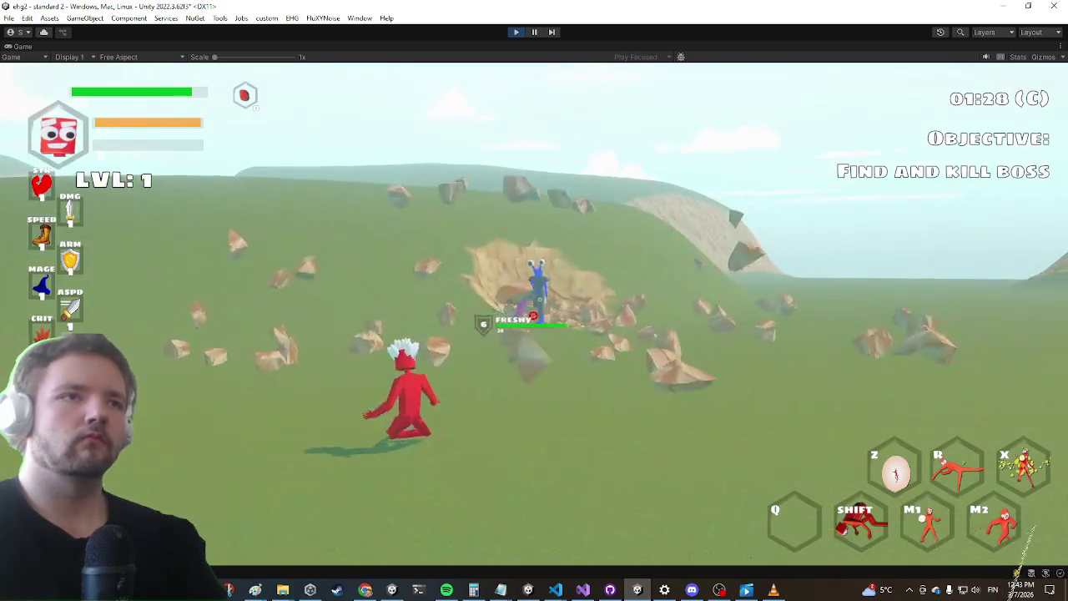
{"action": "left_click", "coordinate": [534, 315]}
{"action": "left_click", "coordinate": [534, 316]}
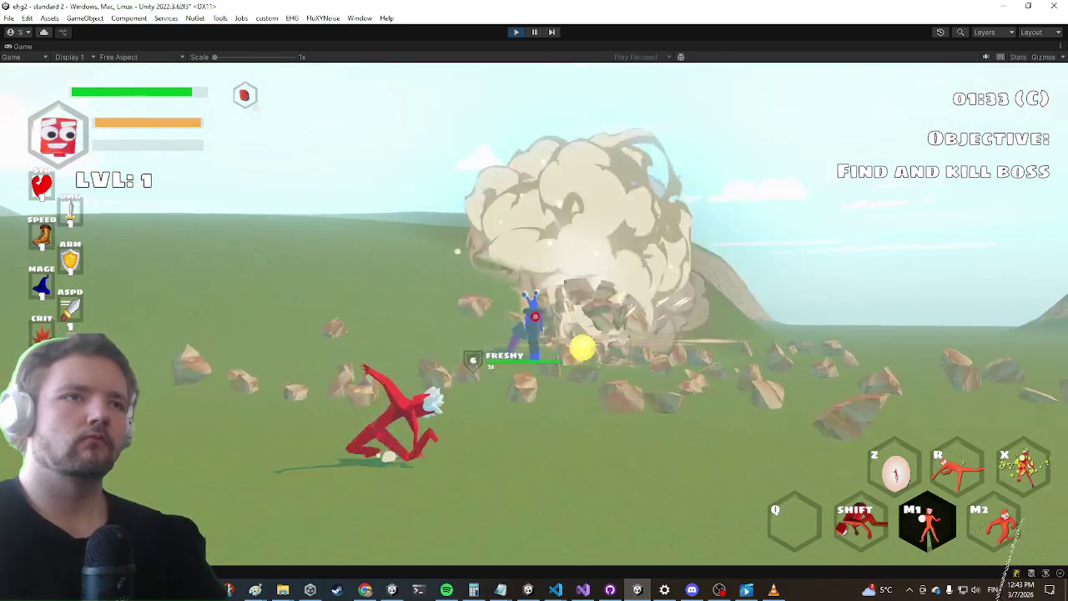
{"action": "left_click", "coordinate": [537, 315]}
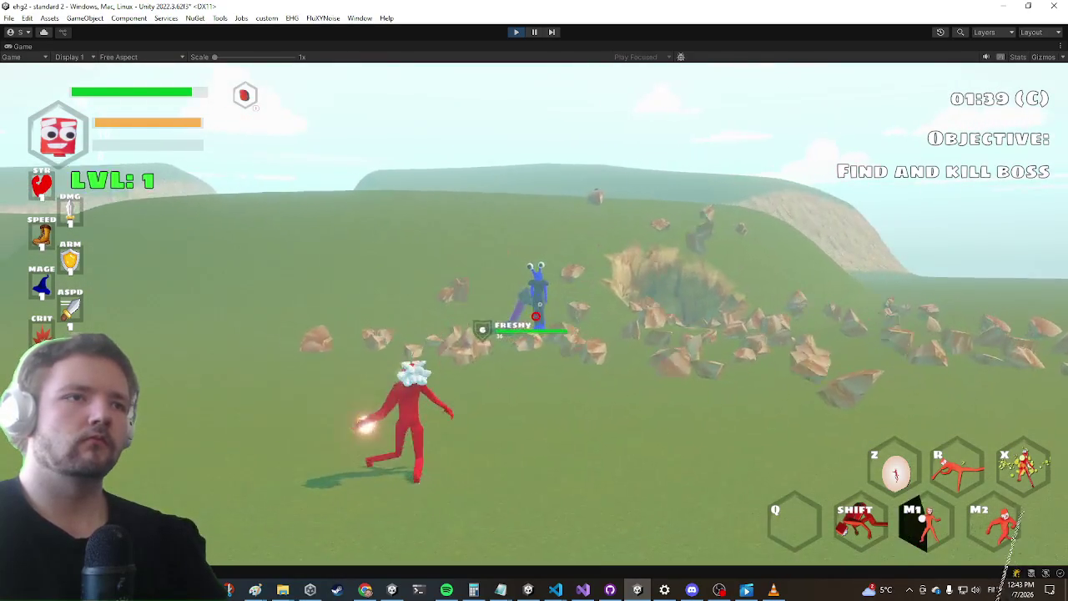
{"action": "left_click", "coordinate": [535, 315]}
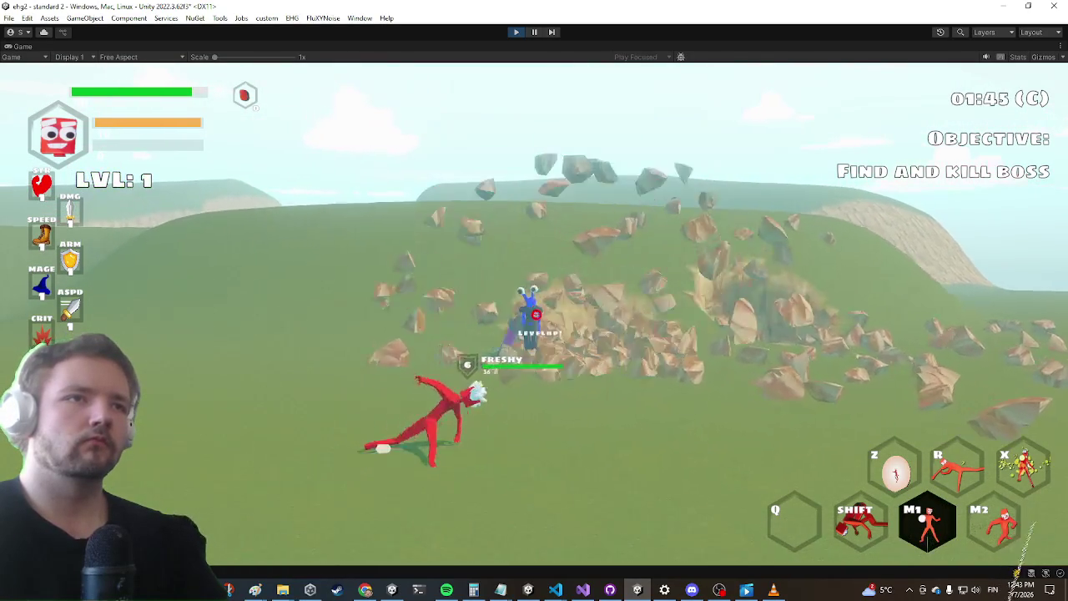
{"action": "left_click", "coordinate": [527, 313]}
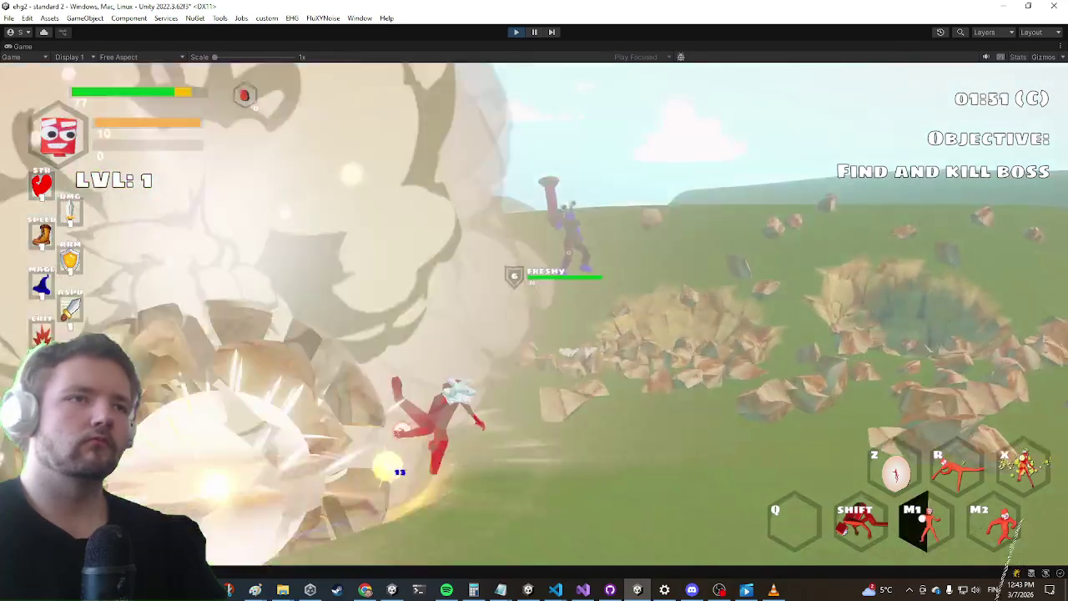
{"action": "key", "text": "w"}
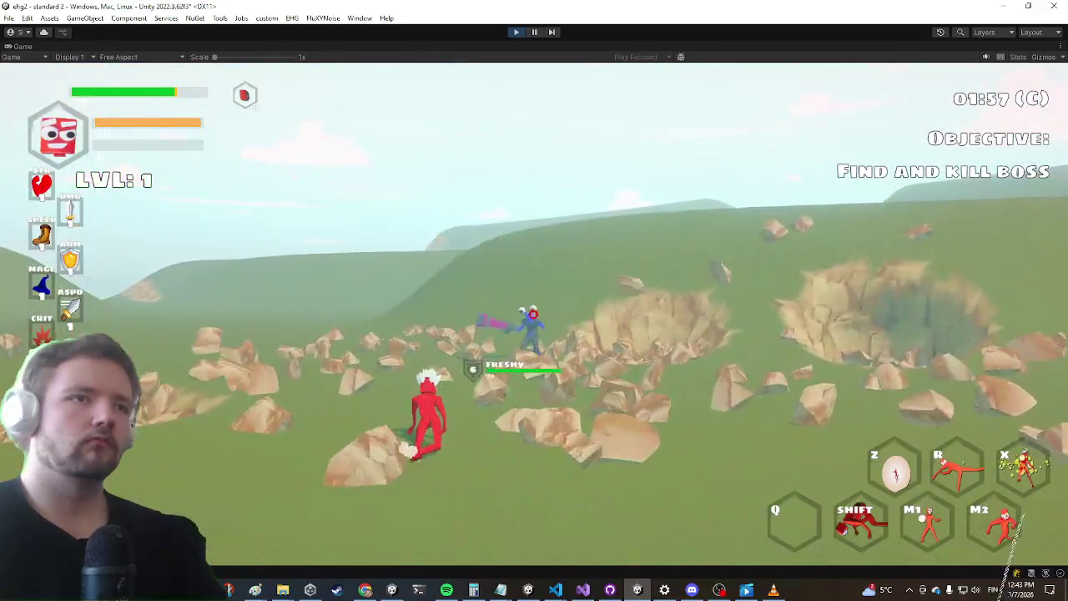
{"action": "left_click", "coordinate": [535, 315]}
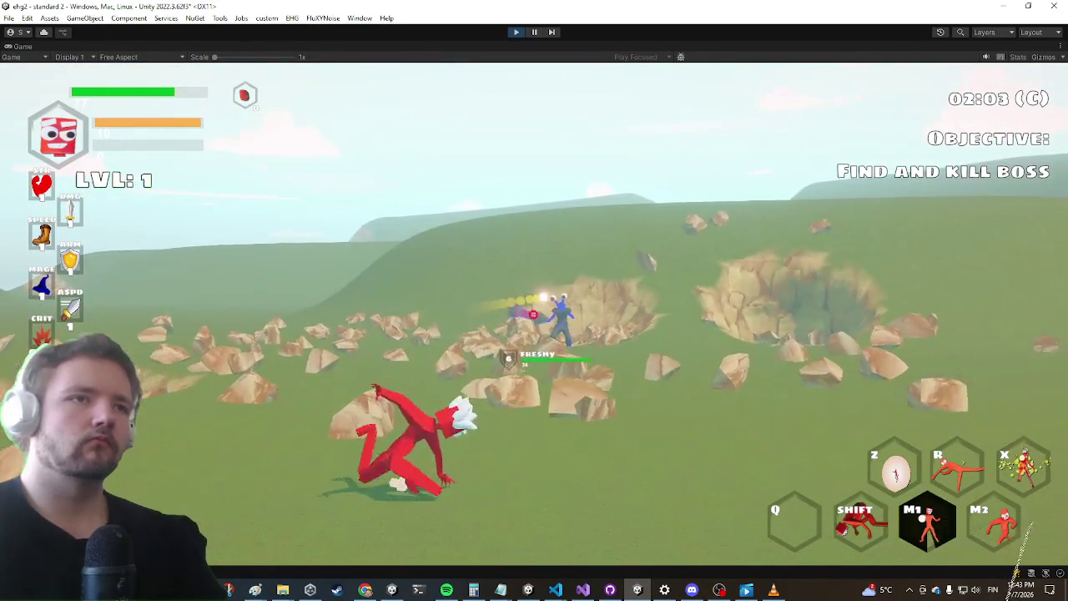
{"action": "key", "text": "w"}
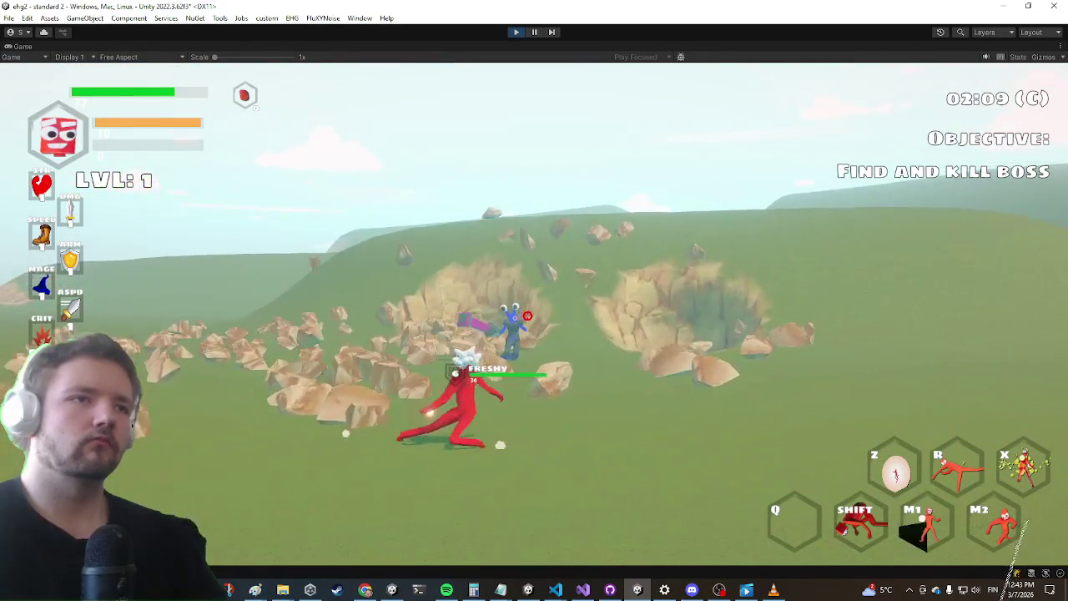
{"action": "left_click", "coordinate": [529, 315]}
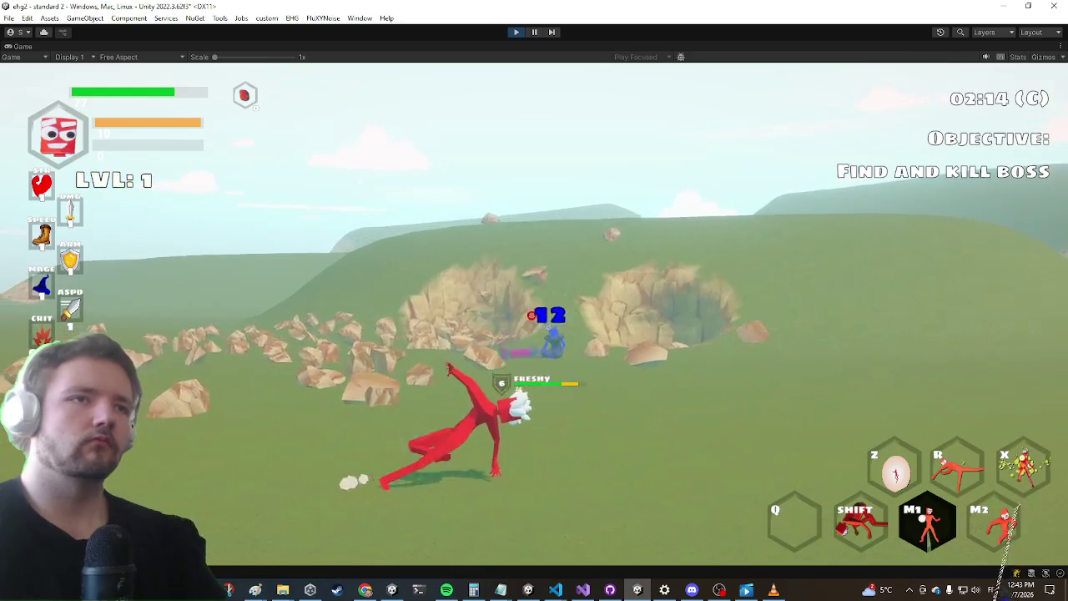
{"action": "left_click", "coordinate": [534, 316]}
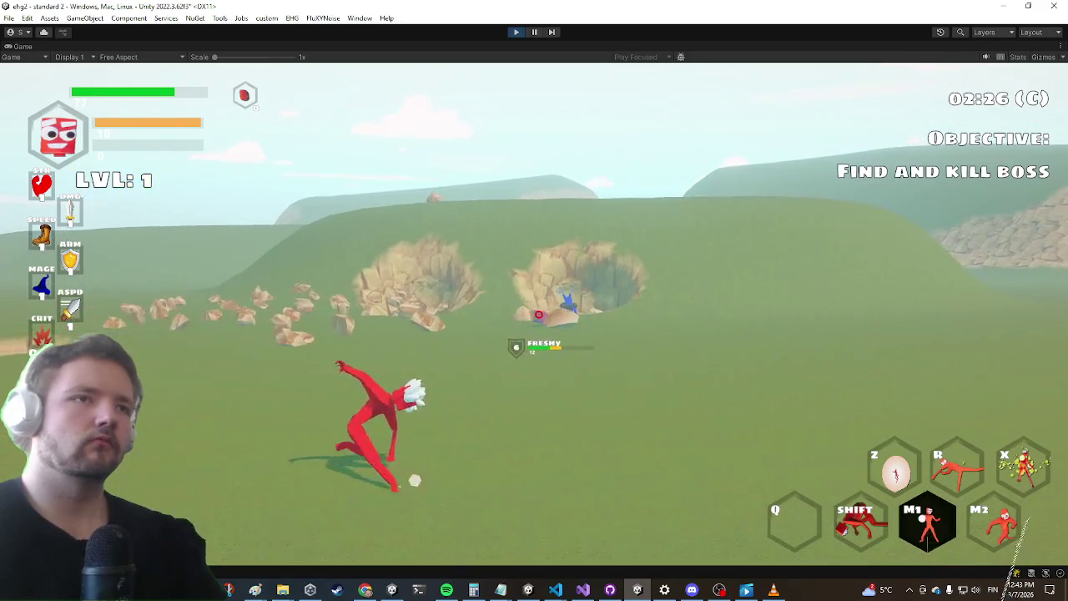
{"action": "key", "text": "w"}
{"action": "left_click", "coordinate": [530, 316]}
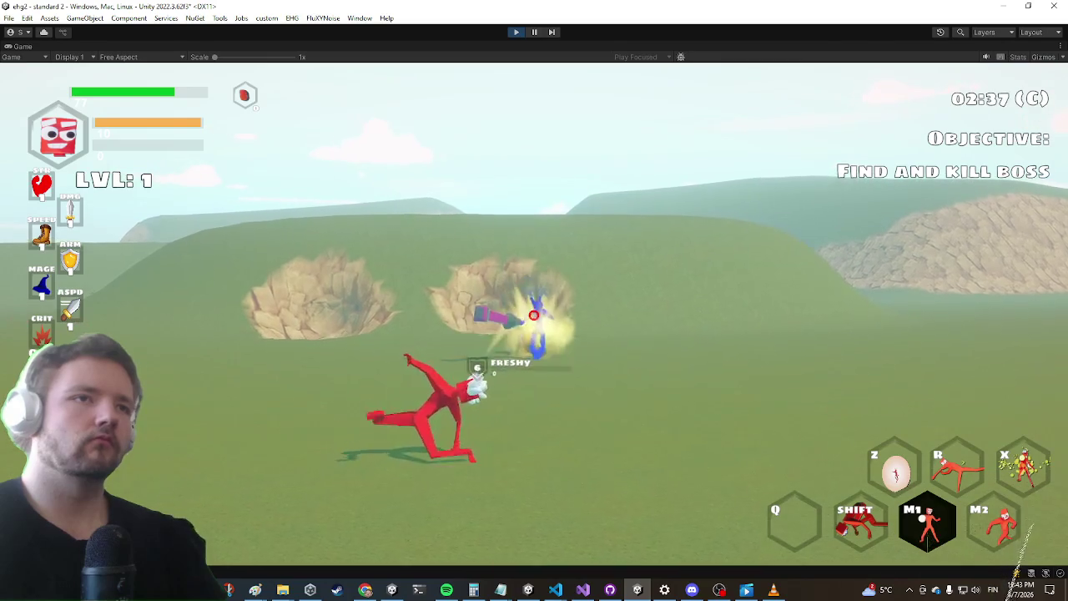
Dash away from the boss's attack and bring up the Settings menu with Escape
{"action": "key", "text": "a"}
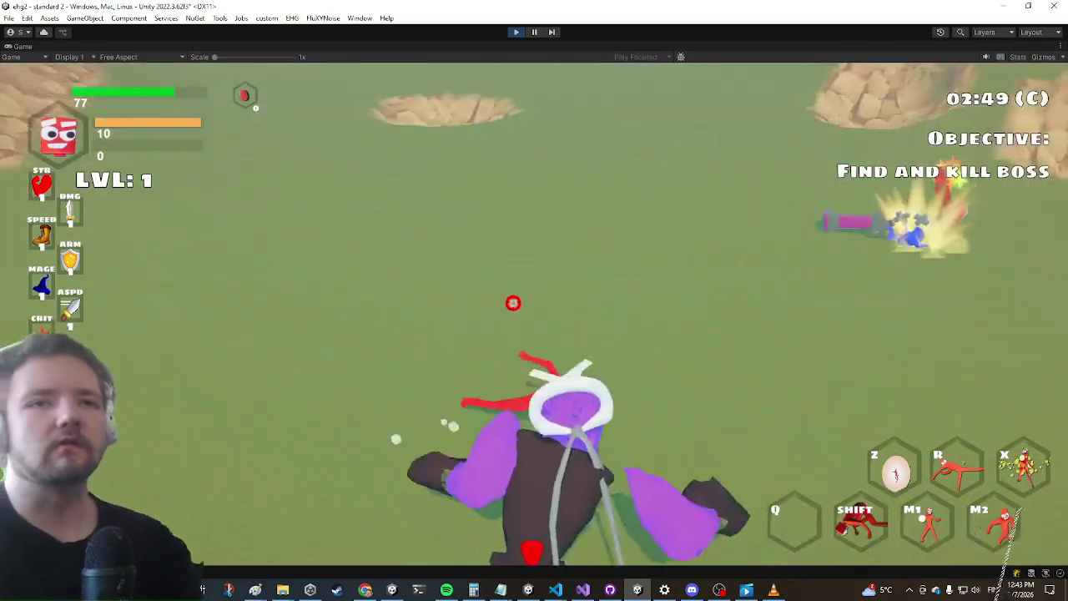
{"action": "key", "text": "shift"}
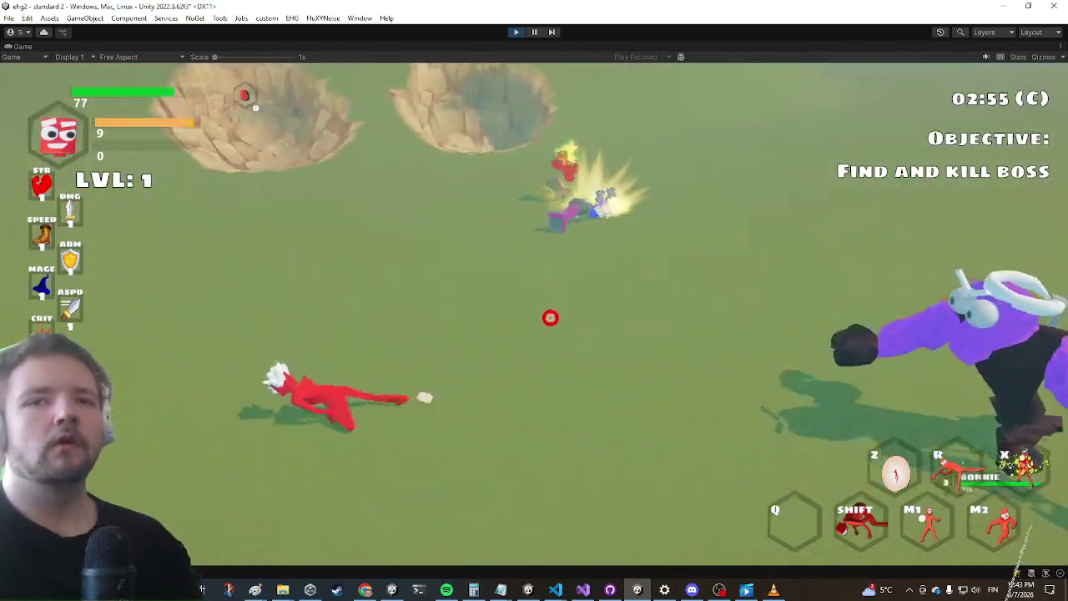
{"action": "key", "text": "Escape"}
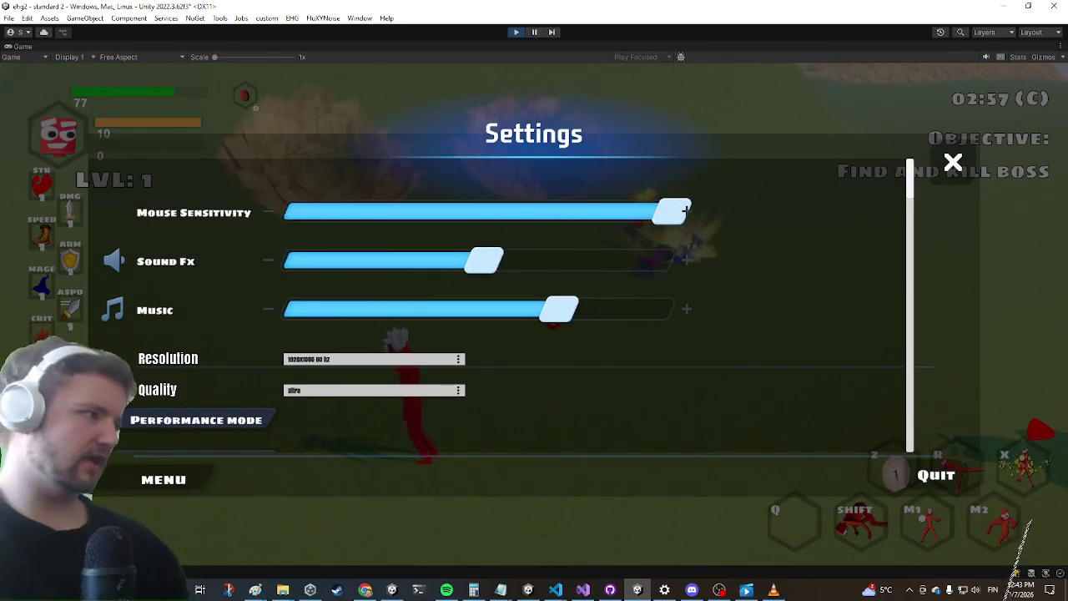
{"action": "key", "text": "alt+Tab"}
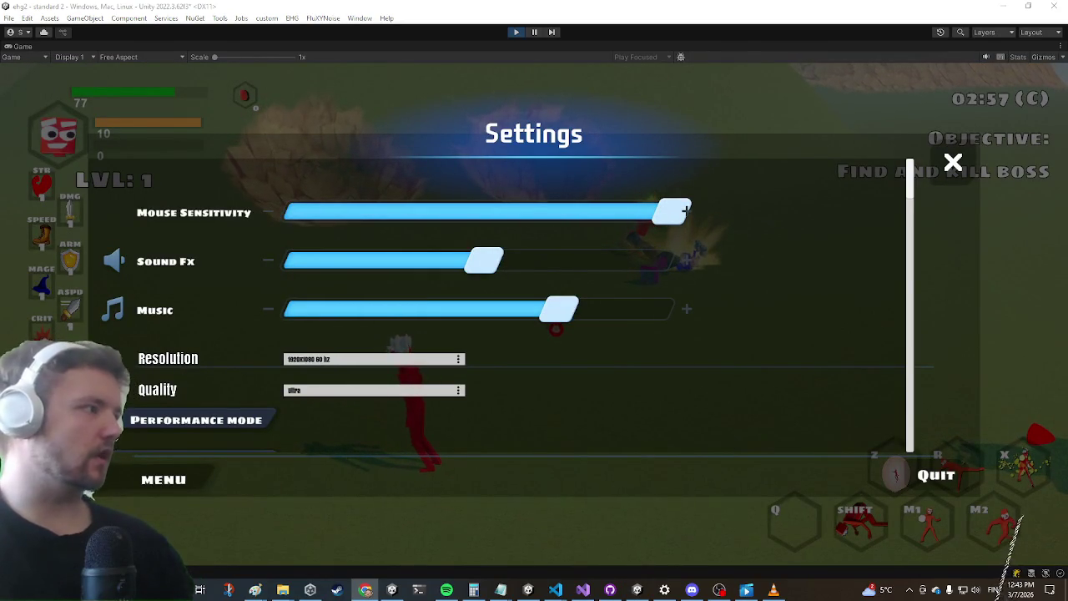